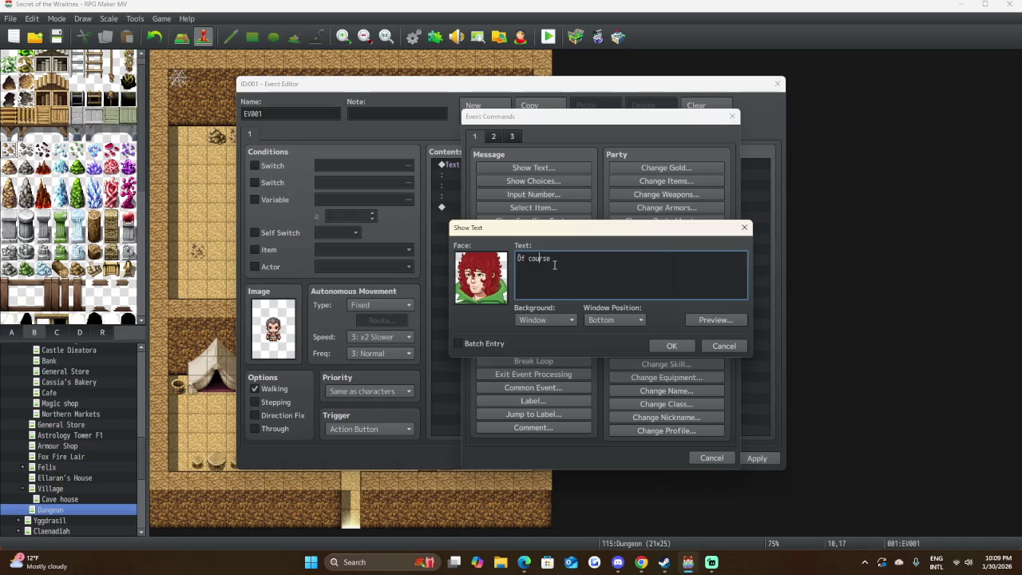
Correct the message to "Of course, here you are.", preview it, and add it to EV001.
{"action": "key", "text": "Delete"}
{"action": "type", "text": "O"}
{"action": "key", "text": "BackSpace"}
{"action": "key", "text": "BackSpace"}
{"action": "type", "text": "\"O"}
{"action": "type", "text": "here you are"}
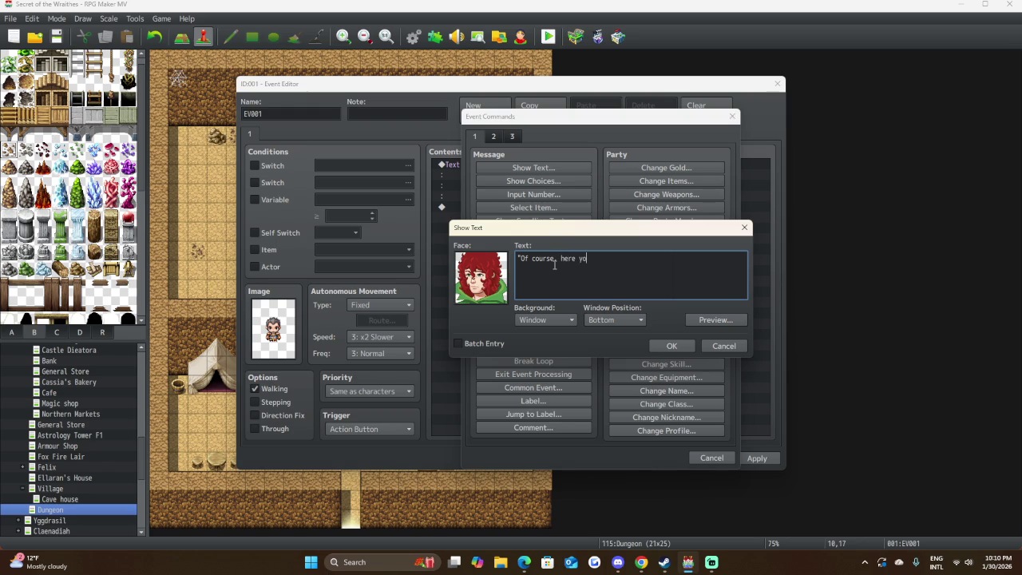
{"action": "type", "text": "."}
{"action": "type", "text": "\""}
{"action": "left_click", "coordinate": [713, 317]}
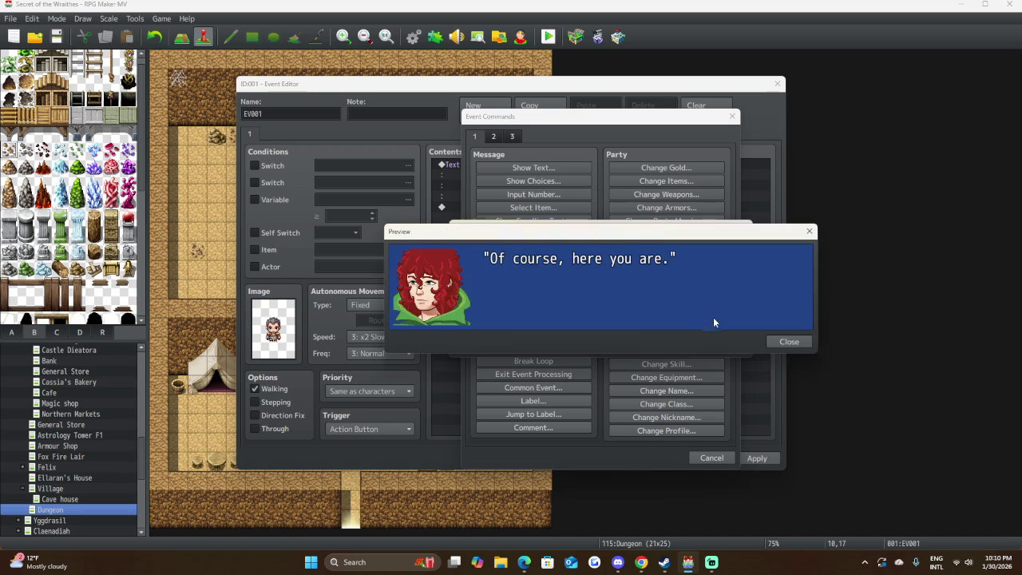
{"action": "left_click", "coordinate": [799, 348]}
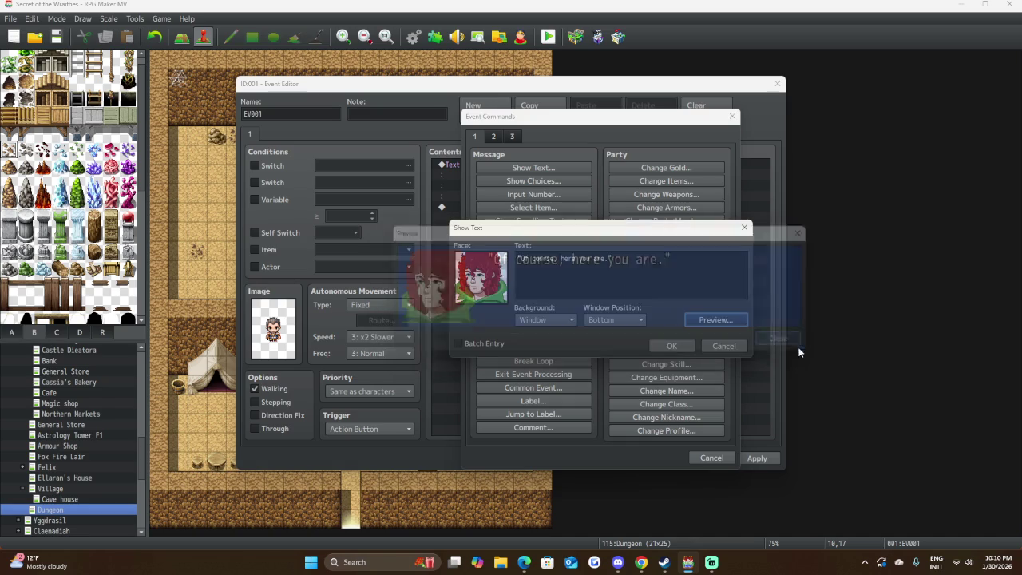
{"action": "left_click", "coordinate": [686, 343]}
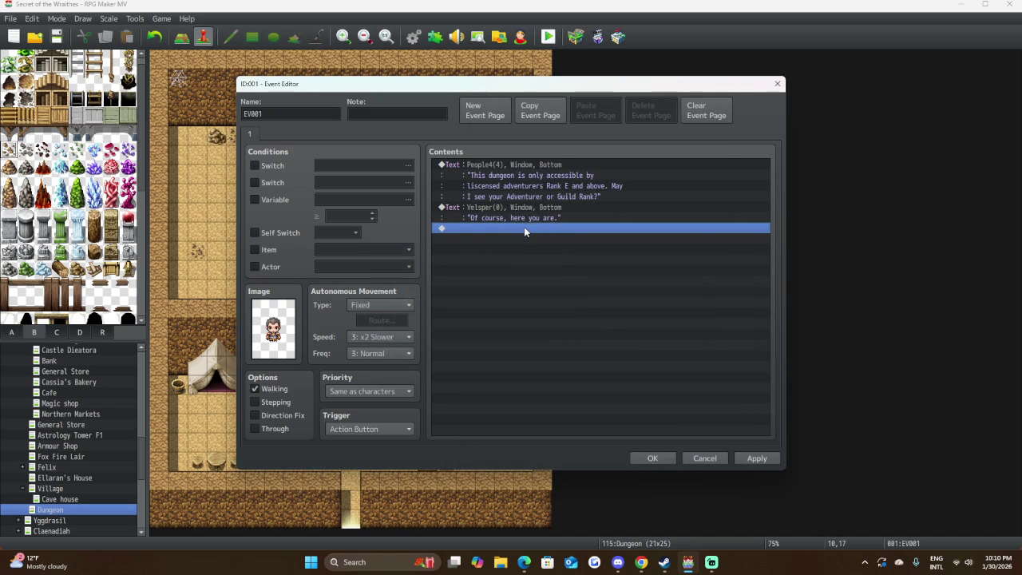
Start a Show Text message with the bearded man's face from People4.
{"action": "double_click", "coordinate": [523, 230]}
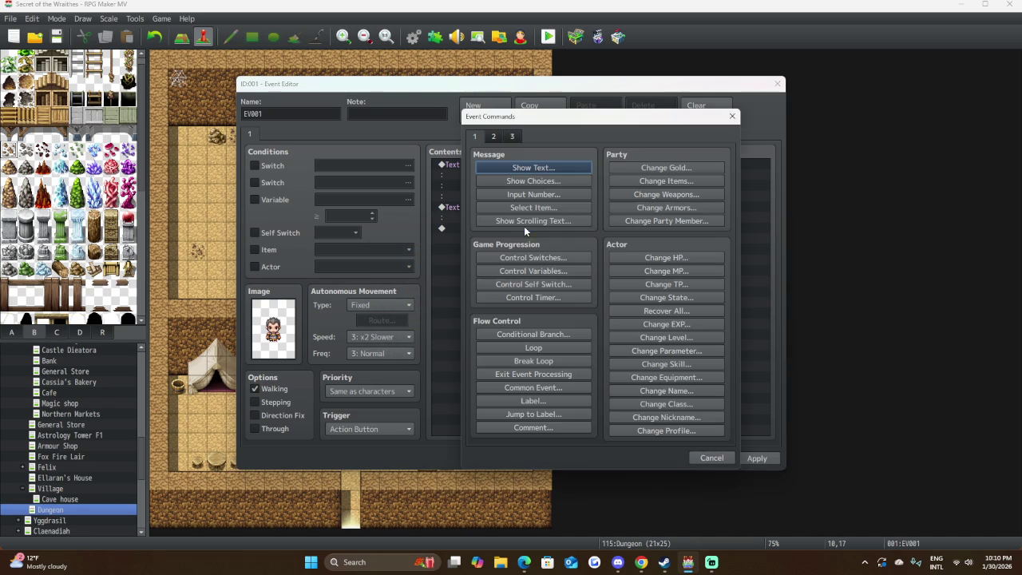
{"action": "left_click", "coordinate": [524, 166]}
{"action": "double_click", "coordinate": [488, 281]}
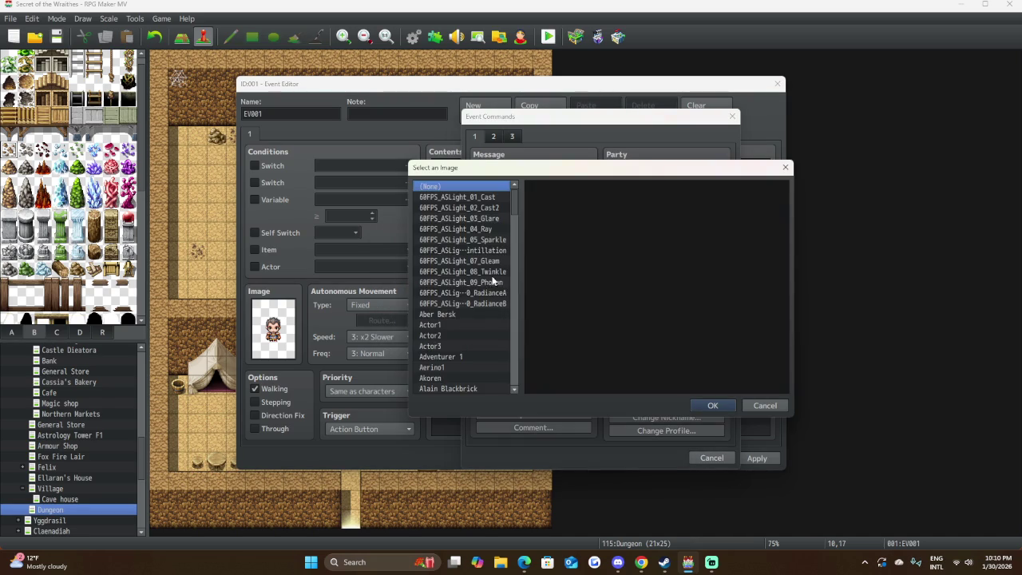
{"action": "scroll", "coordinate": [483, 311], "scroll_direction": "down", "scroll_amount": 20}
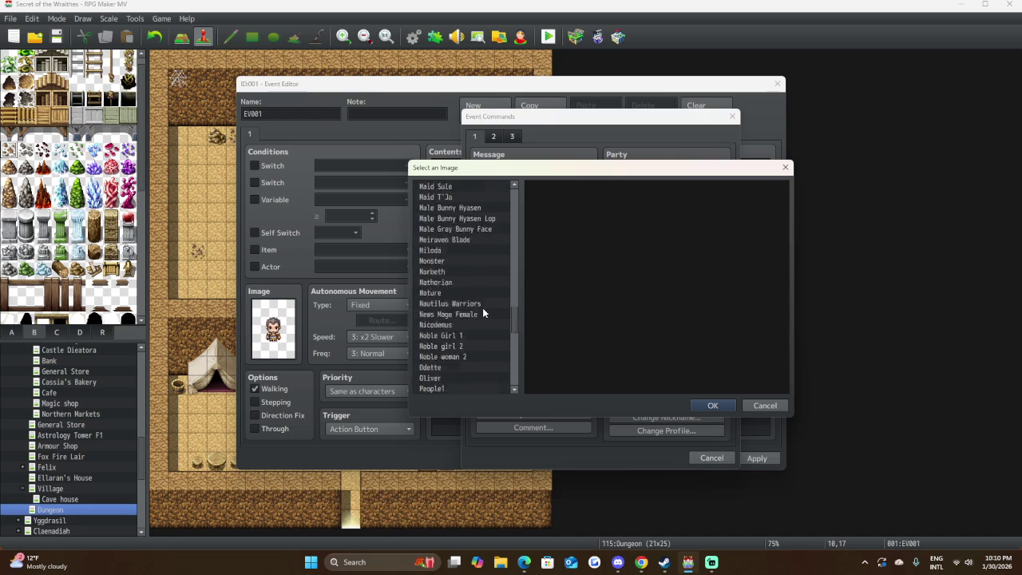
{"action": "scroll", "coordinate": [435, 203], "scroll_direction": "up", "scroll_amount": 4}
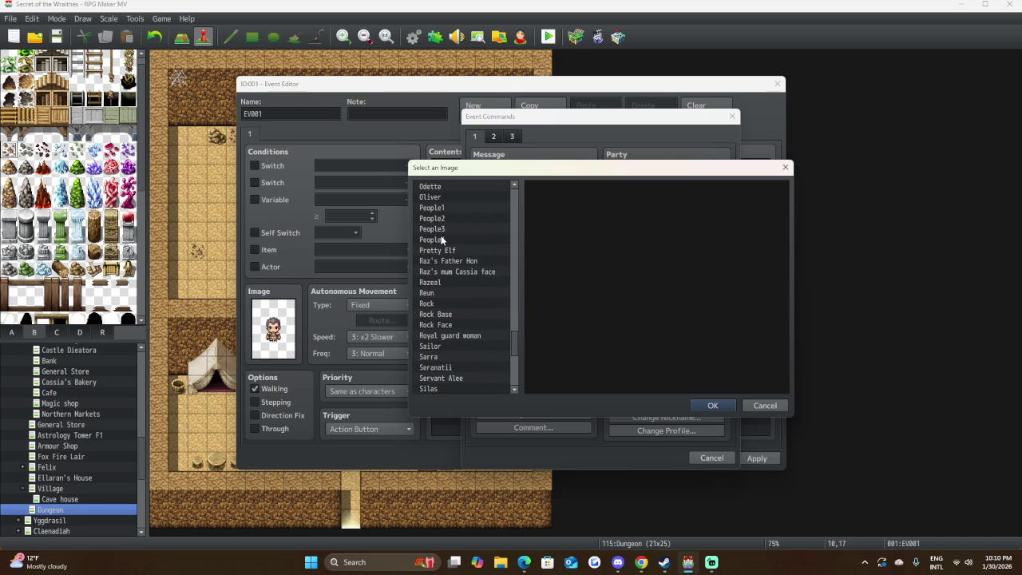
{"action": "left_click", "coordinate": [442, 240]}
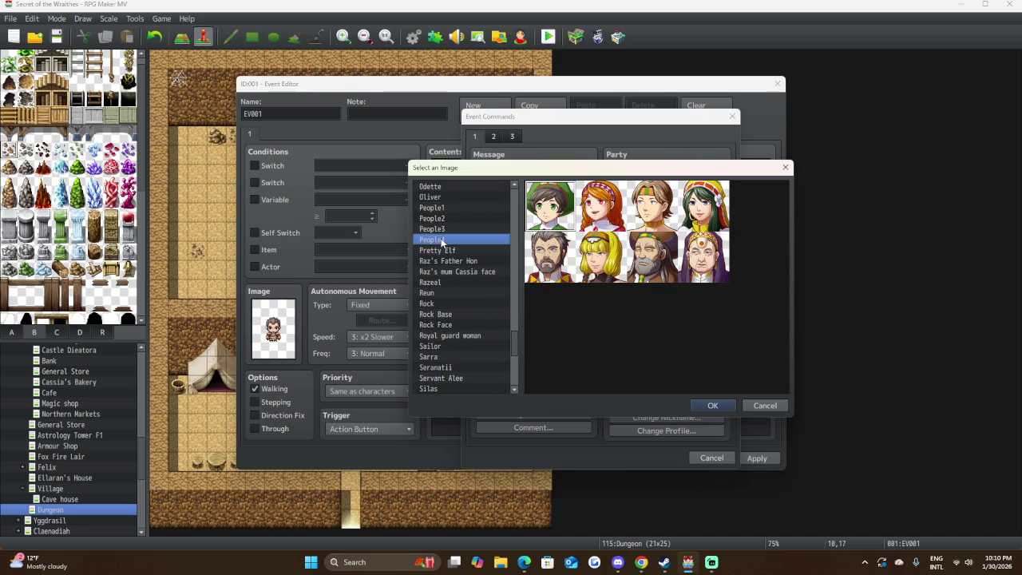
{"action": "left_click", "coordinate": [713, 406]}
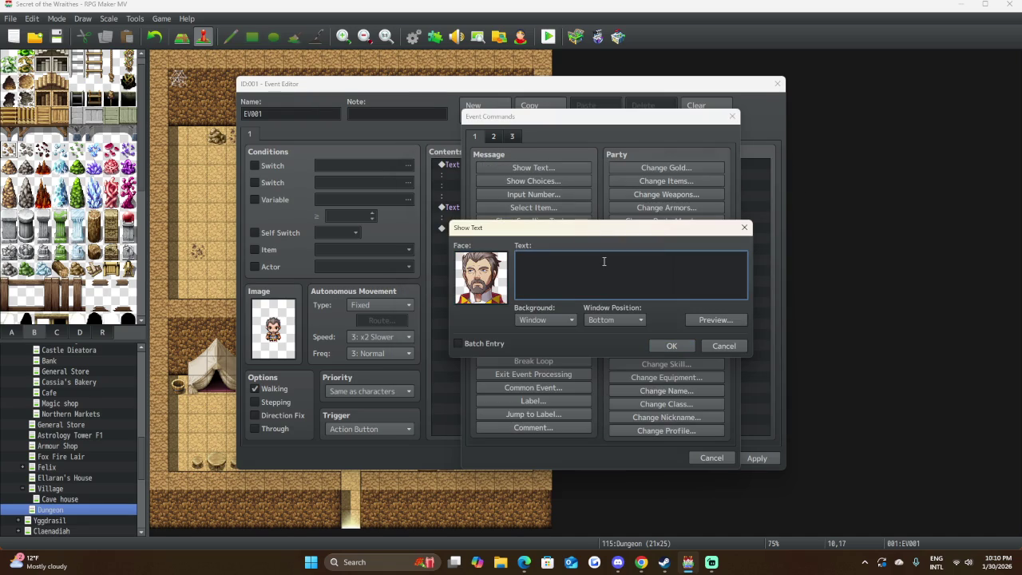
Draft a line saying everything is in order, then discard the message.
{"action": "type", "text": "E"}
{"action": "type", "text": "erything"}
{"action": "type", "text": " looks"}
{"action": "type", "text": "tobe in  order"}
{"action": "type", "text": ","}
{"action": "key", "text": "BackSpace"}
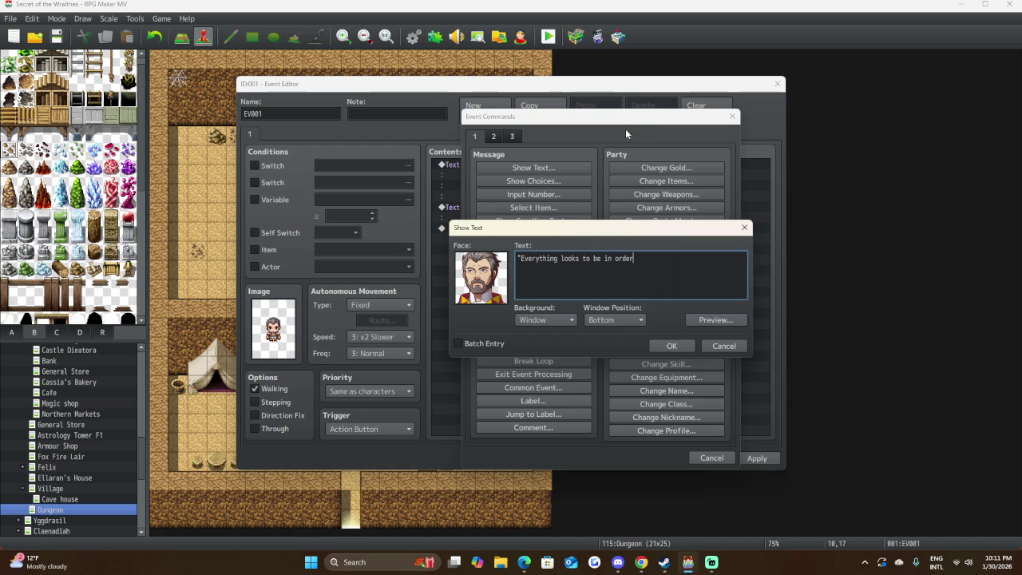
{"action": "left_click", "coordinate": [723, 346]}
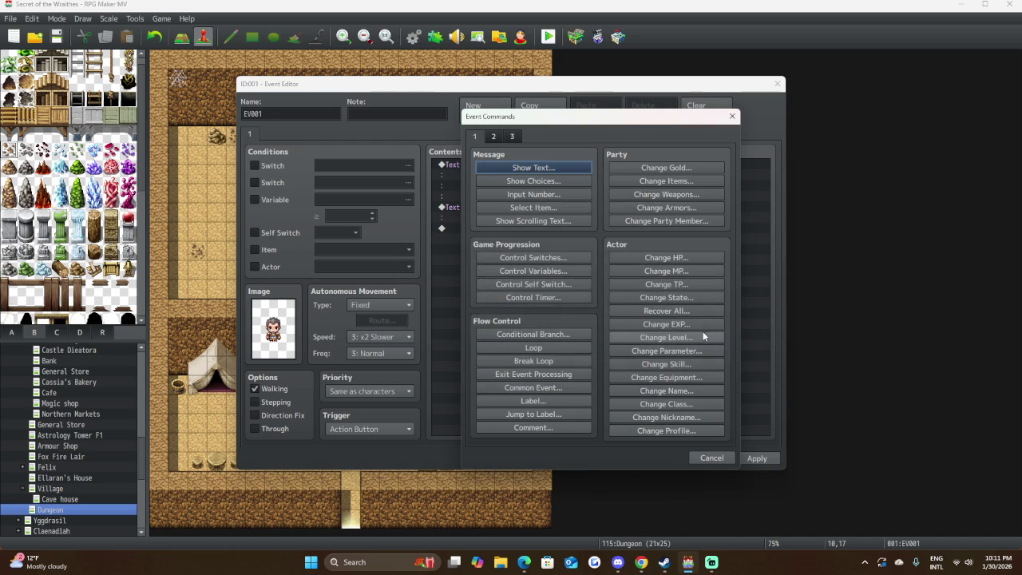
Start a Conditional Branch with an Else case, set to check an item.
{"action": "left_click", "coordinate": [554, 335]}
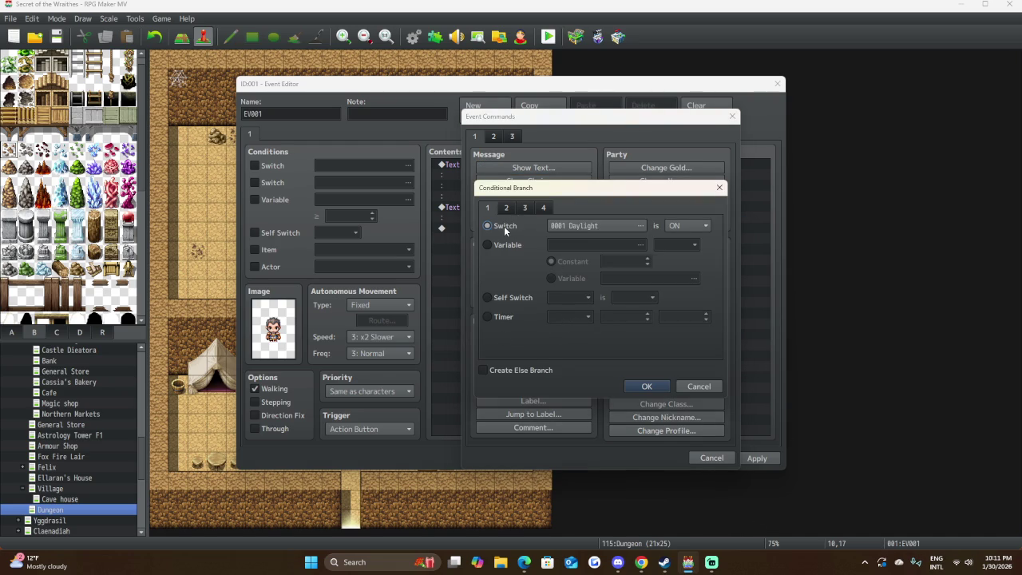
{"action": "left_click", "coordinate": [496, 369]}
{"action": "left_click", "coordinate": [505, 208]}
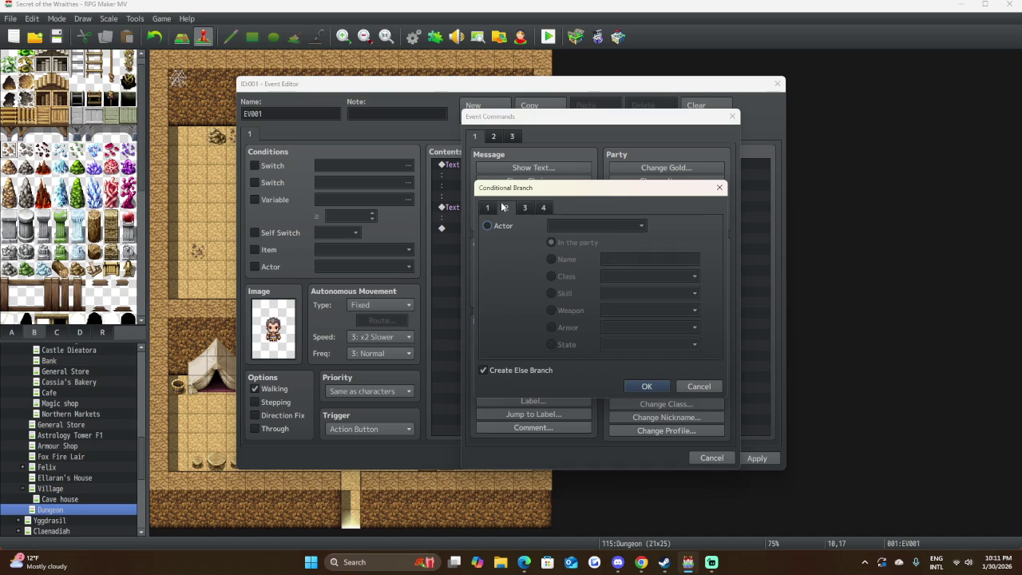
{"action": "left_click", "coordinate": [542, 207]}
{"action": "left_click", "coordinate": [495, 244]}
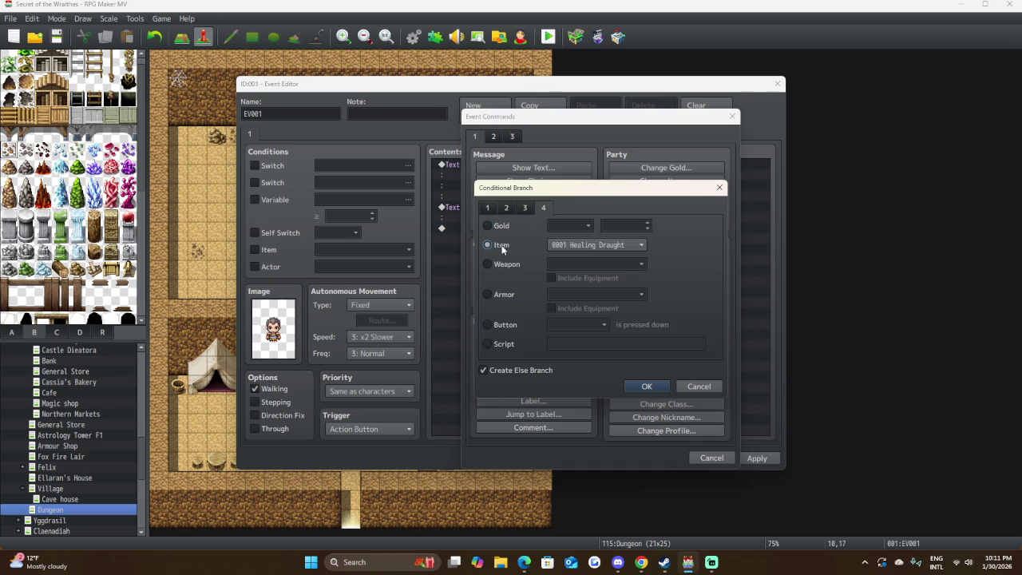
Choose item 0220 Guildhall Key as the condition and confirm the branch.
{"action": "left_click", "coordinate": [592, 245]}
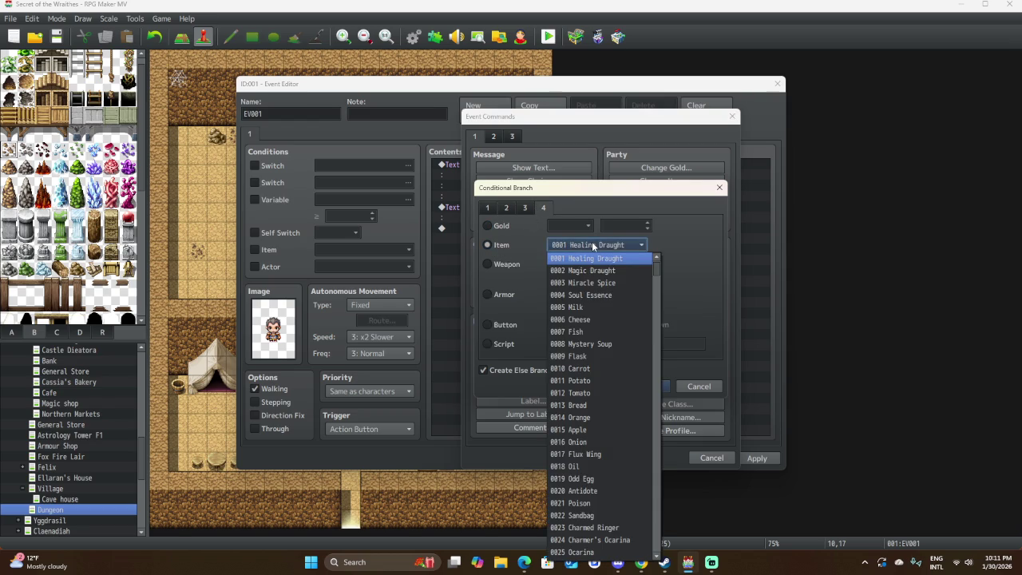
{"action": "scroll", "coordinate": [593, 470], "scroll_direction": "down", "scroll_amount": 2}
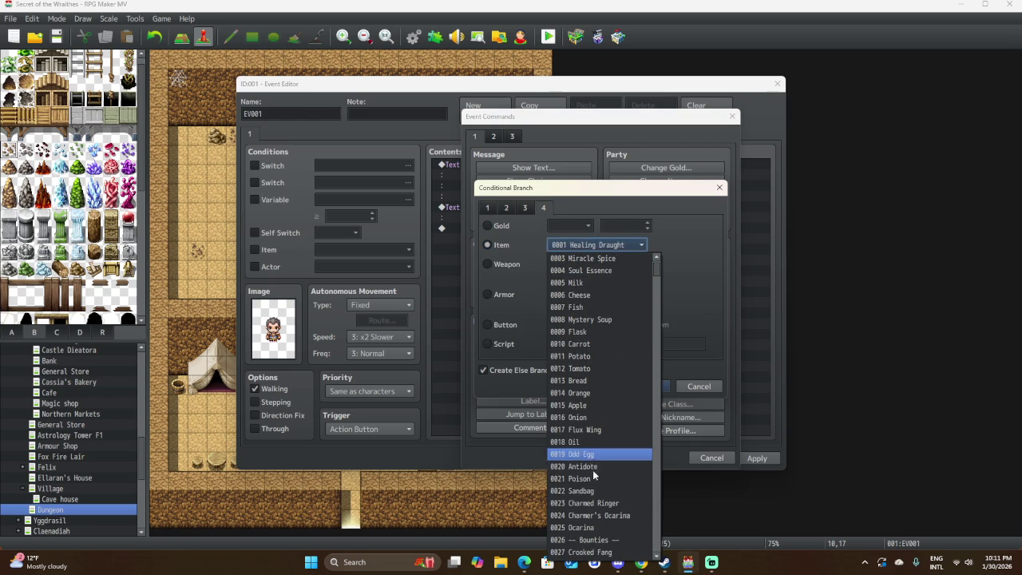
{"action": "scroll", "coordinate": [590, 467], "scroll_direction": "down", "scroll_amount": 1}
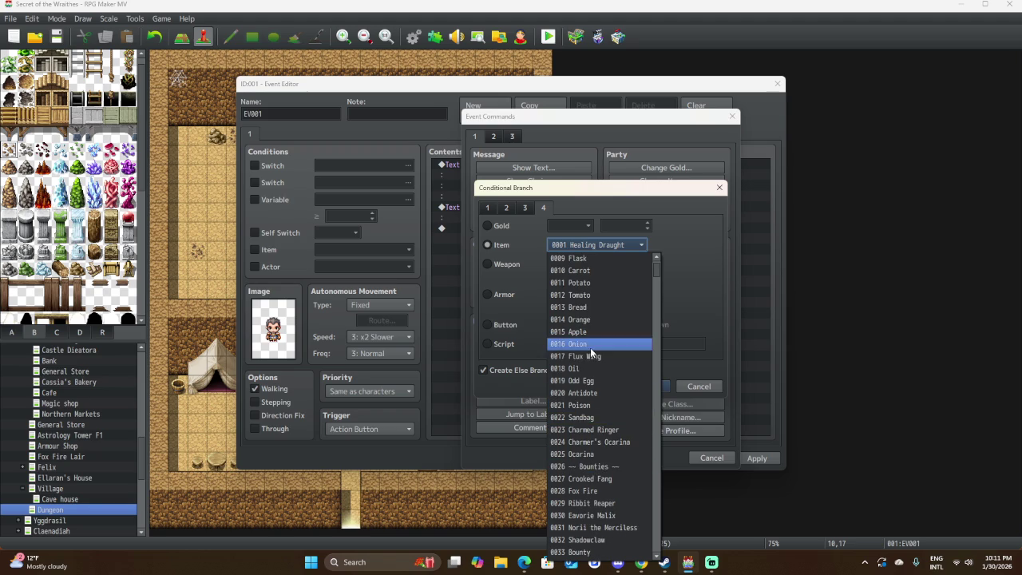
{"action": "scroll", "coordinate": [628, 300], "scroll_direction": "down", "scroll_amount": 1}
{"action": "scroll", "coordinate": [628, 301], "scroll_direction": "down", "scroll_amount": 3}
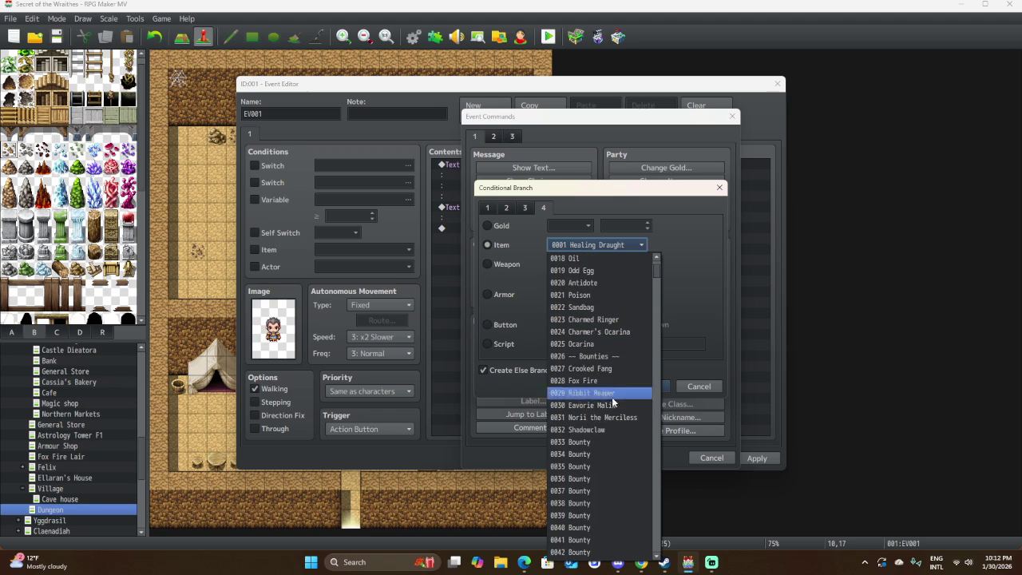
{"action": "scroll", "coordinate": [601, 441], "scroll_direction": "down", "scroll_amount": 9}
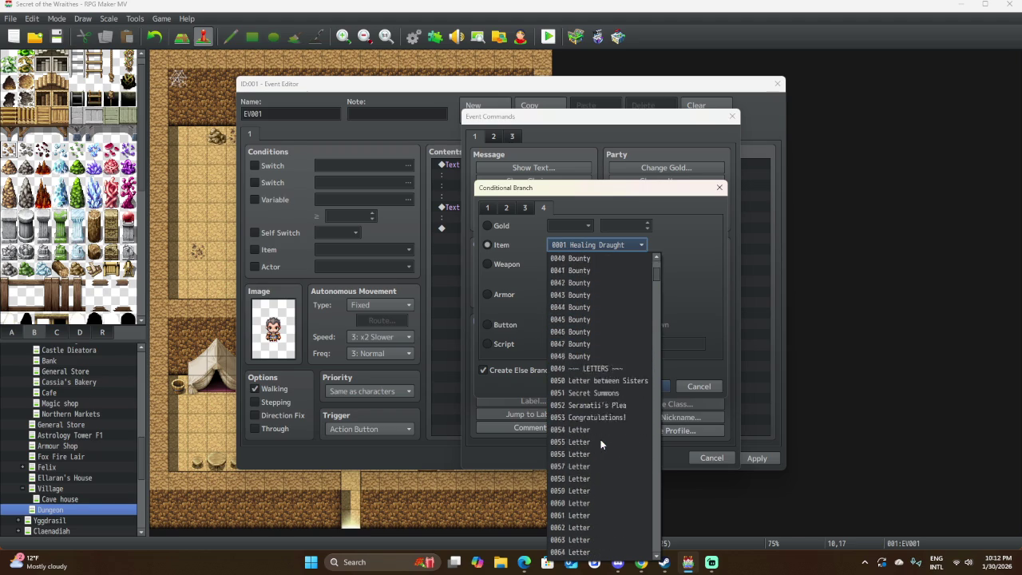
{"action": "scroll", "coordinate": [601, 439], "scroll_direction": "down", "scroll_amount": 16}
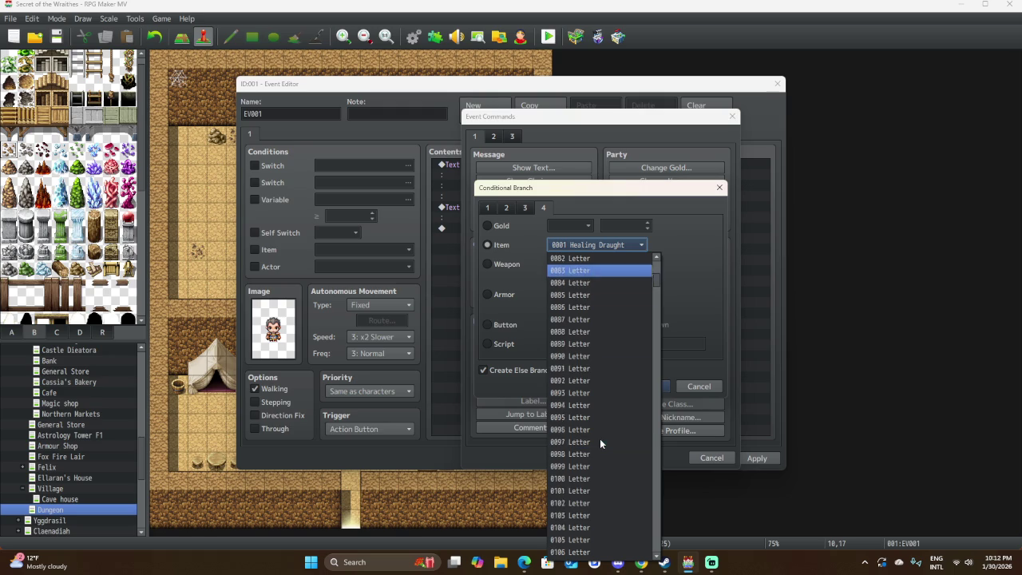
{"action": "scroll", "coordinate": [600, 438], "scroll_direction": "down", "scroll_amount": 12}
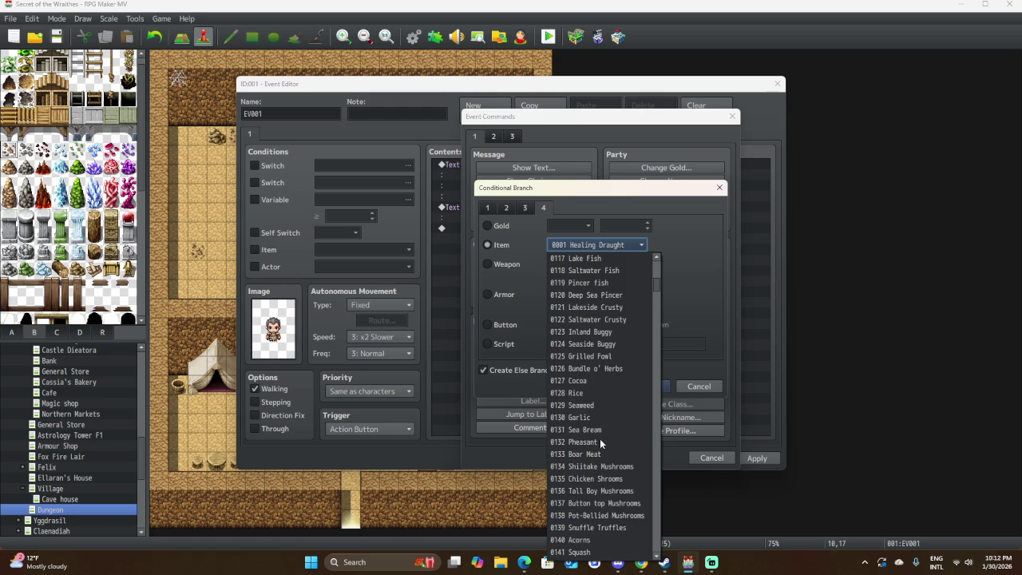
{"action": "scroll", "coordinate": [600, 439], "scroll_direction": "down", "scroll_amount": 15}
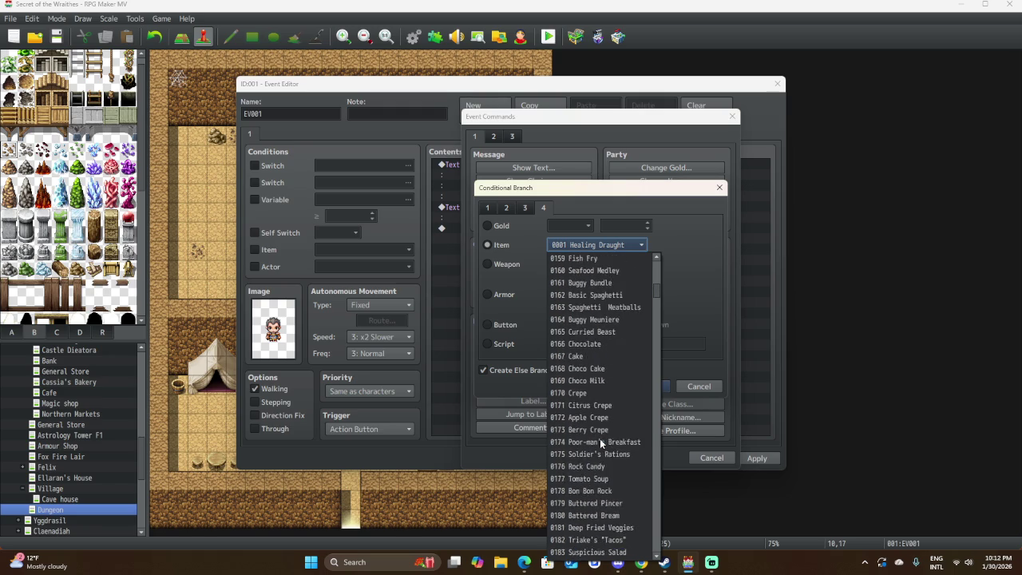
{"action": "scroll", "coordinate": [599, 439], "scroll_direction": "down", "scroll_amount": 5}
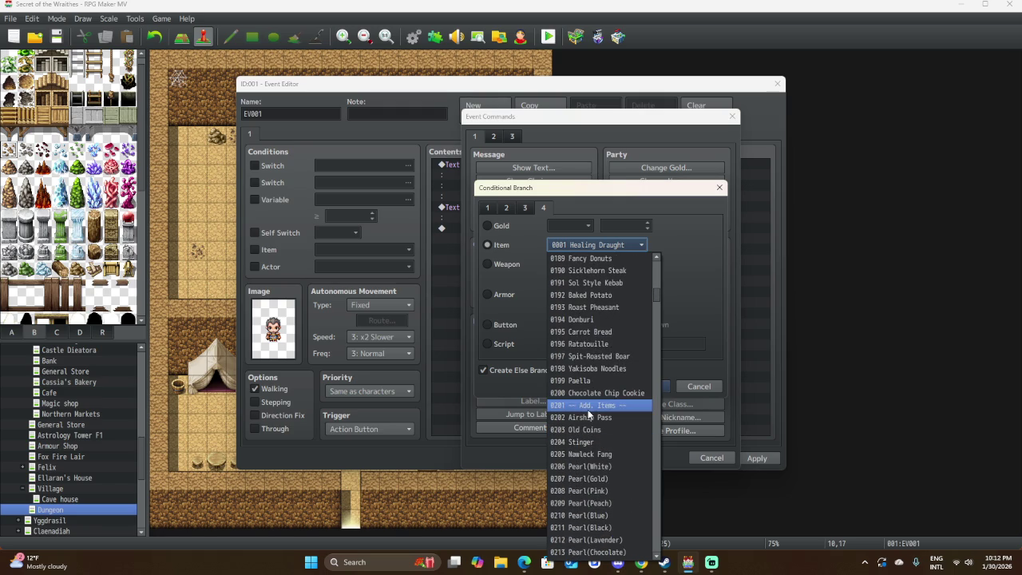
{"action": "scroll", "coordinate": [592, 442], "scroll_direction": "down", "scroll_amount": 4}
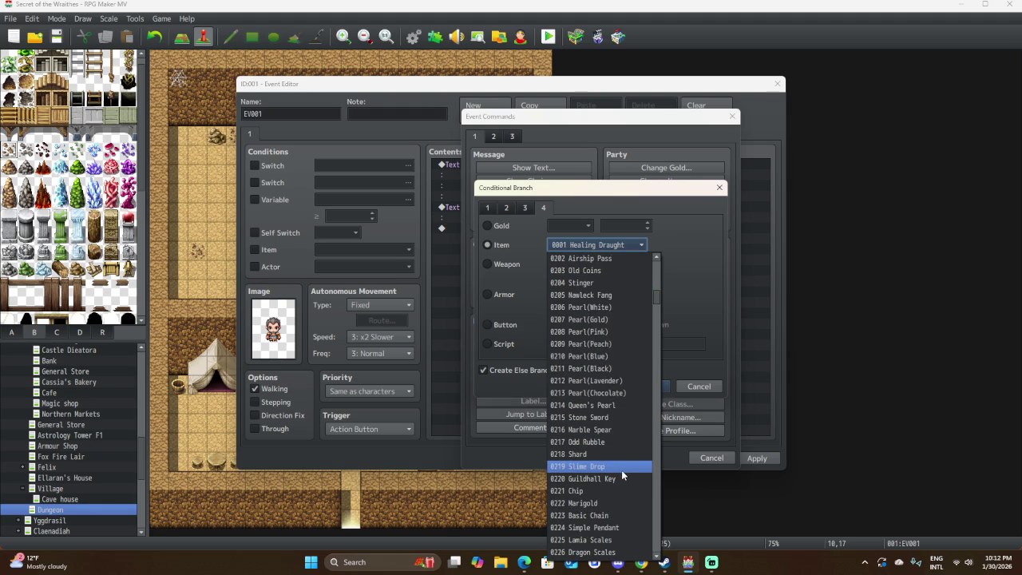
{"action": "left_click", "coordinate": [618, 479]}
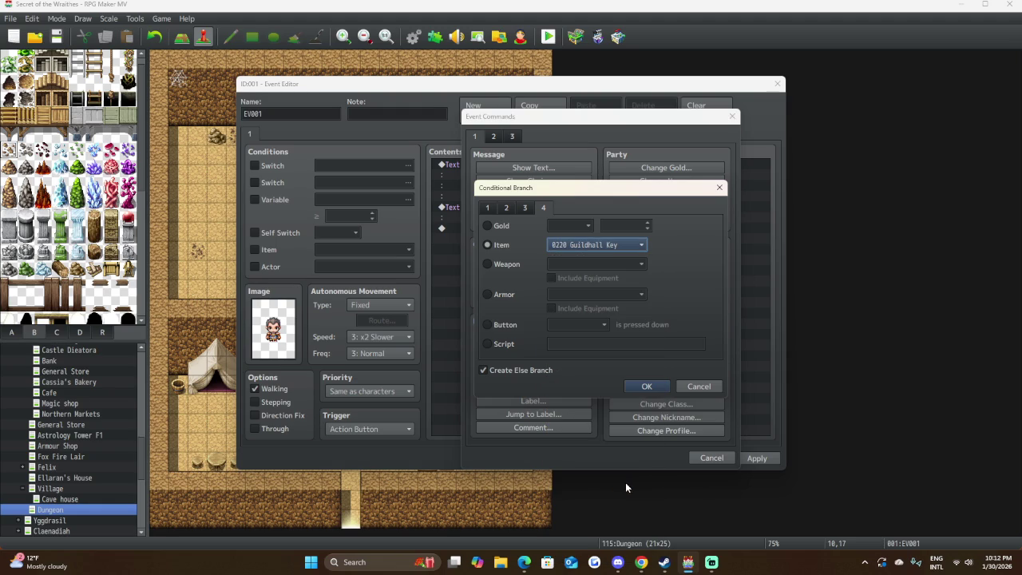
{"action": "left_click", "coordinate": [646, 387]}
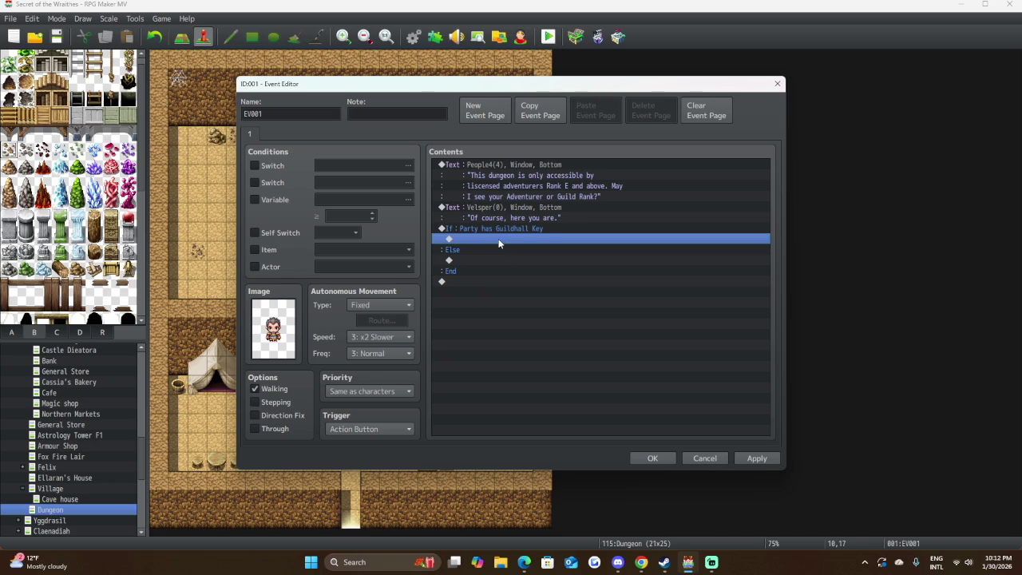
Cut the Velsper "Of course" message and paste it under If: Party has Guildhall Key.
{"action": "left_click", "coordinate": [506, 206]}
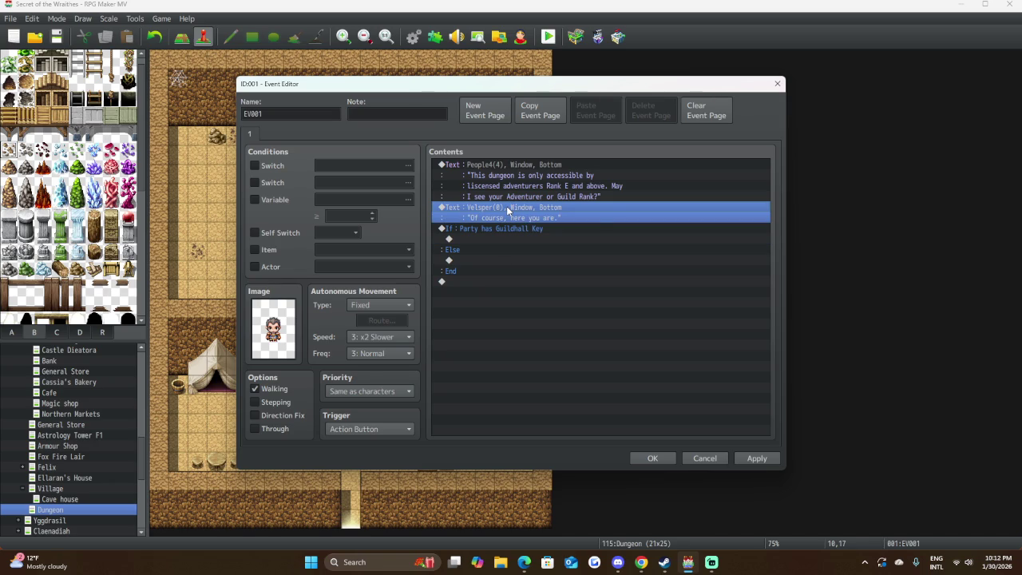
{"action": "right_click", "coordinate": [507, 206]}
{"action": "left_click", "coordinate": [539, 249]}
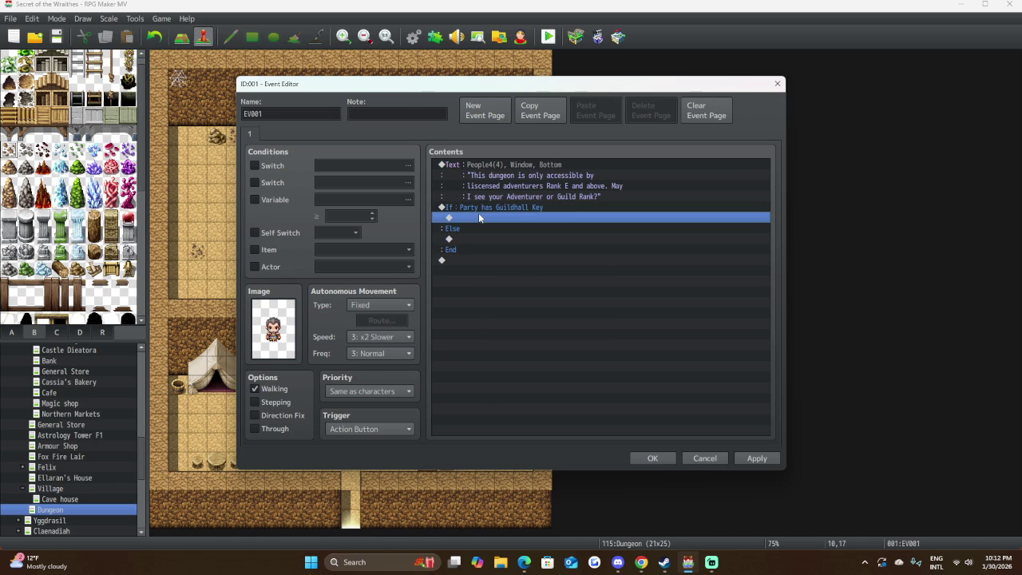
{"action": "key", "text": "ctrl+v"}
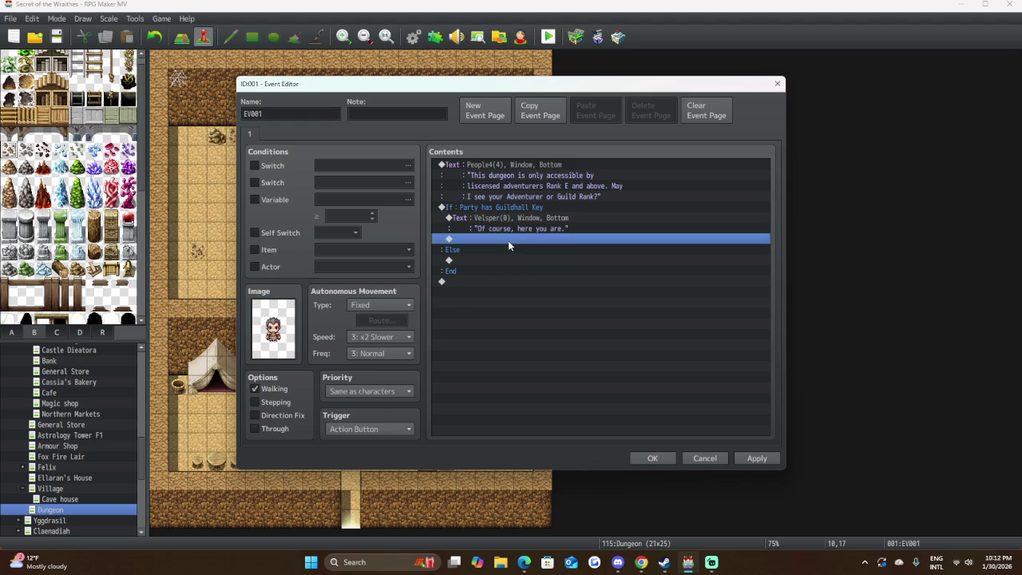
Dismiss the command list without adding anything and save the event.
{"action": "double_click", "coordinate": [508, 241]}
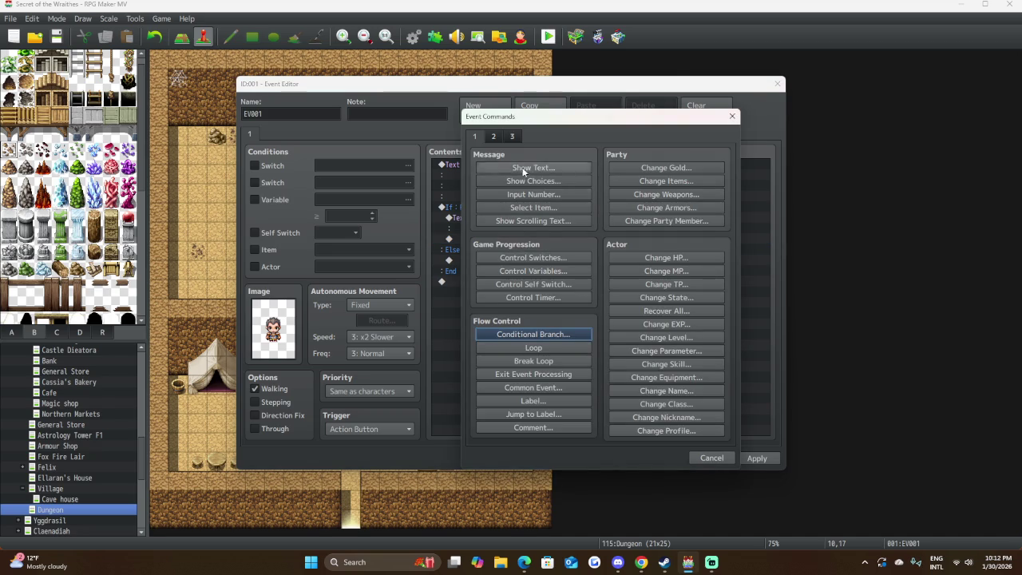
{"action": "left_click", "coordinate": [711, 457]}
{"action": "left_click", "coordinate": [670, 458]}
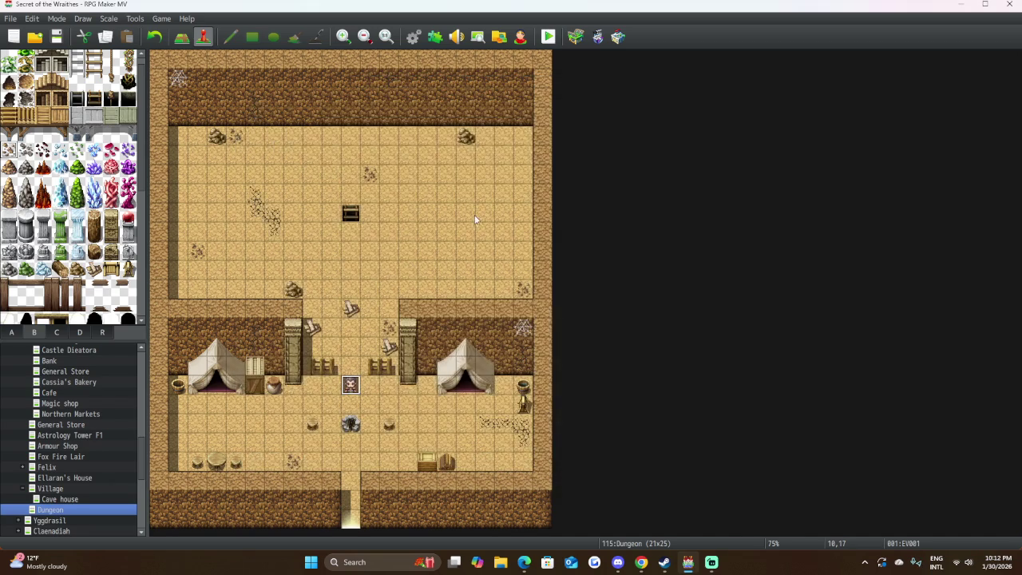
{"action": "left_click", "coordinate": [412, 37]}
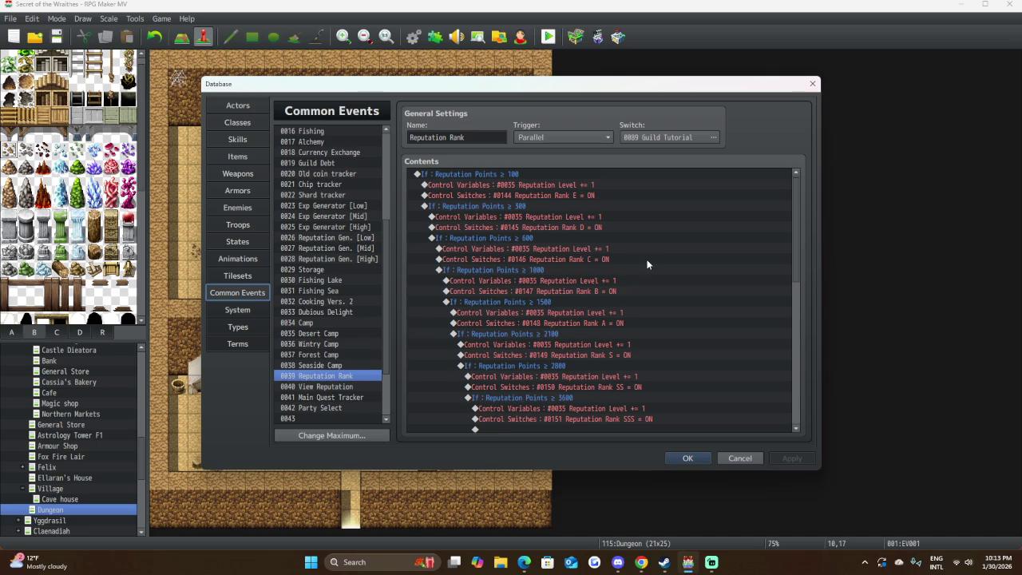
{"action": "scroll", "coordinate": [645, 264], "scroll_direction": "down", "scroll_amount": 4}
{"action": "scroll", "coordinate": [647, 264], "scroll_direction": "up", "scroll_amount": 4}
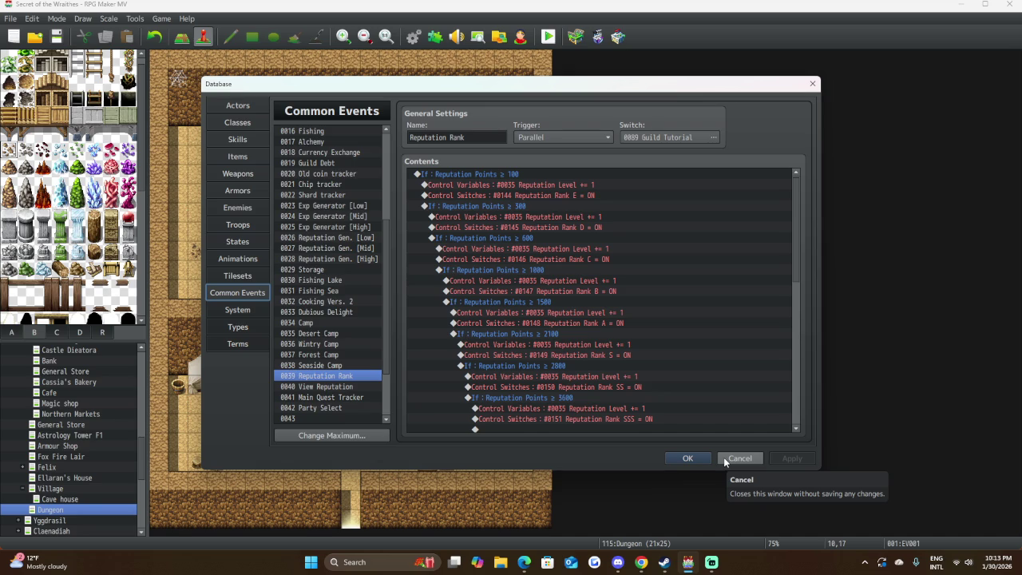
{"action": "left_click", "coordinate": [725, 459]}
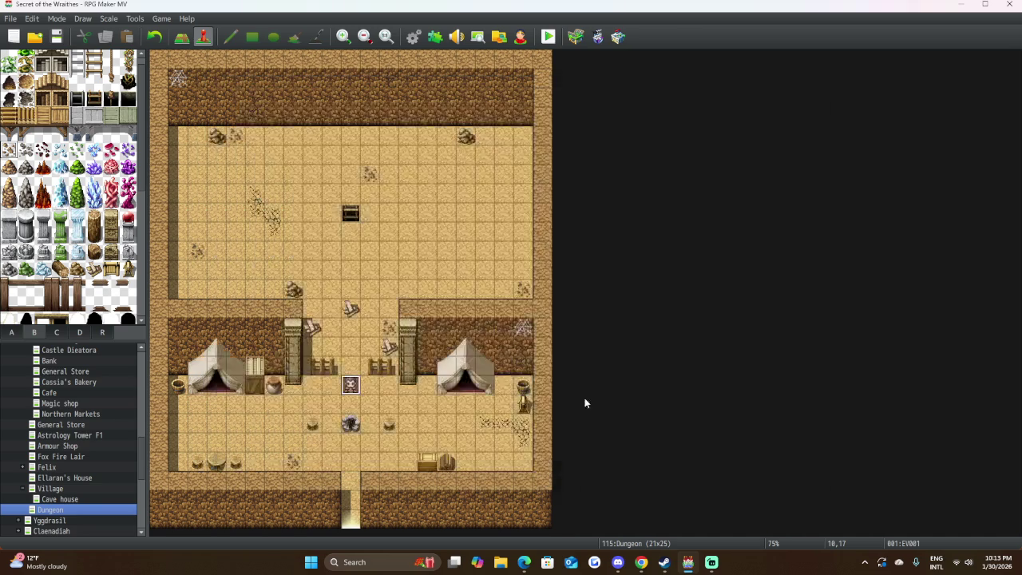
Reopen EV001 and bring up event commands on the line after the Velsper message.
{"action": "double_click", "coordinate": [352, 388]}
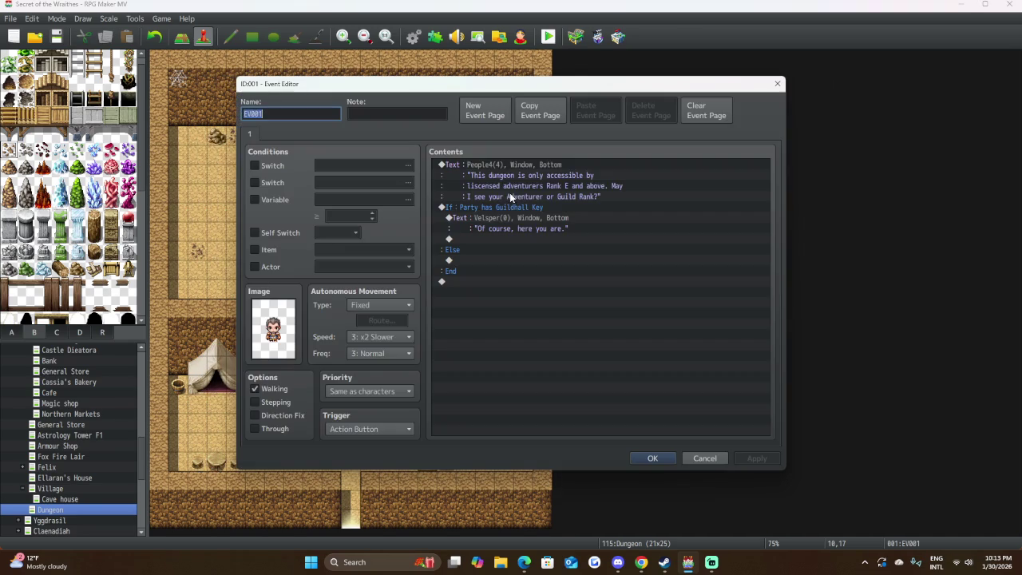
{"action": "left_click", "coordinate": [502, 239]}
{"action": "double_click", "coordinate": [502, 240]}
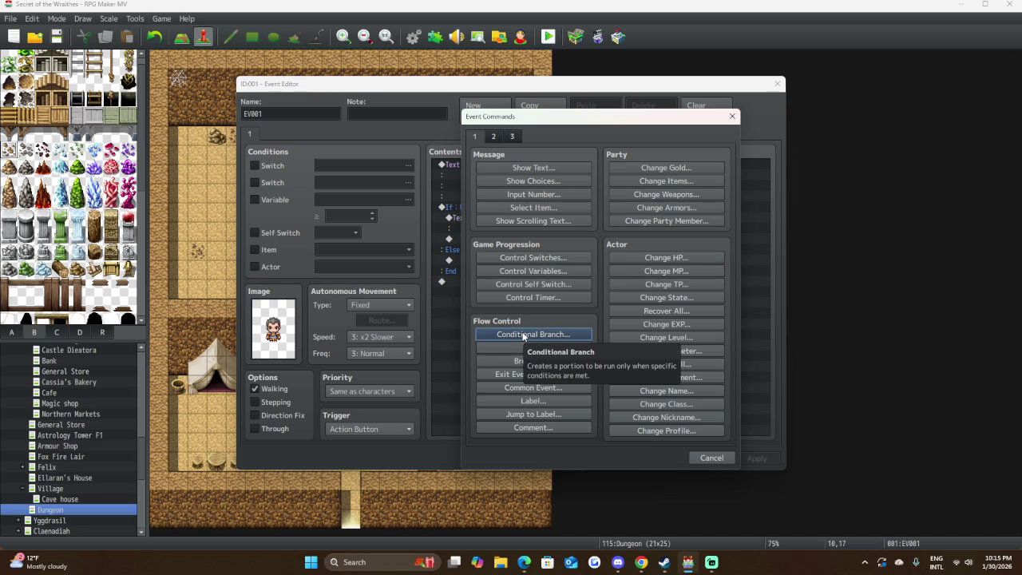
{"action": "mouse_move", "coordinate": [604, 118]}
{"action": "left_mouse_down"}
{"action": "mouse_move", "coordinate": [746, 111]}
{"action": "mouse_move", "coordinate": [779, 120]}
{"action": "left_mouse_up"}
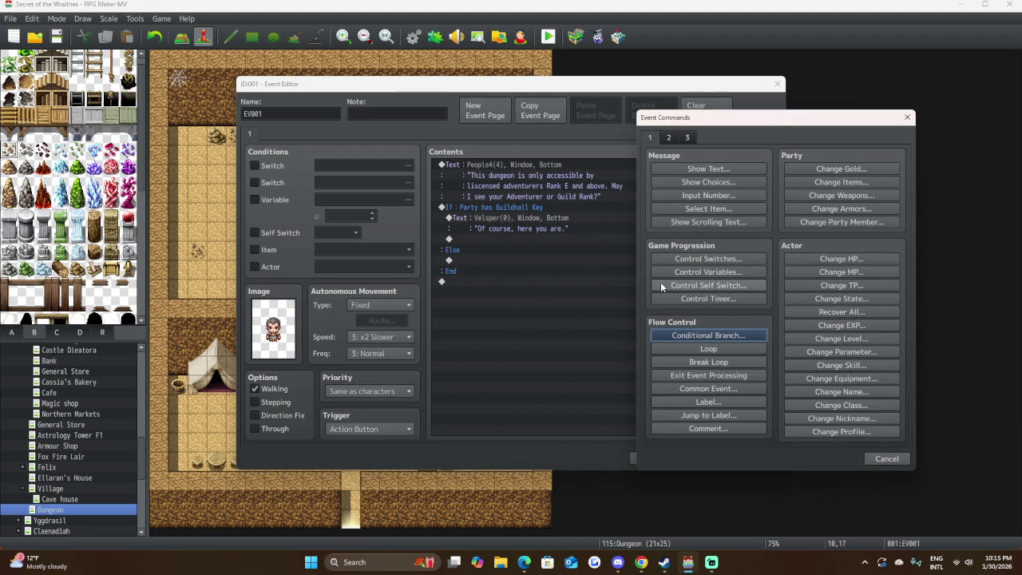
{"action": "left_click", "coordinate": [701, 334]}
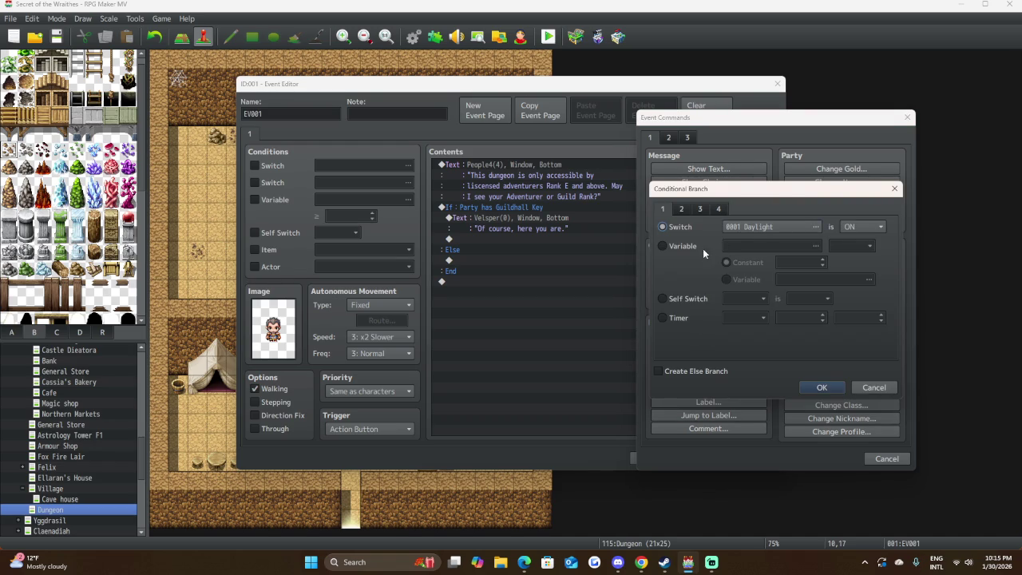
Make the nested branch check switch 0144 Reputation Rank E is ON, with an Else branch.
{"action": "left_click", "coordinate": [763, 229]}
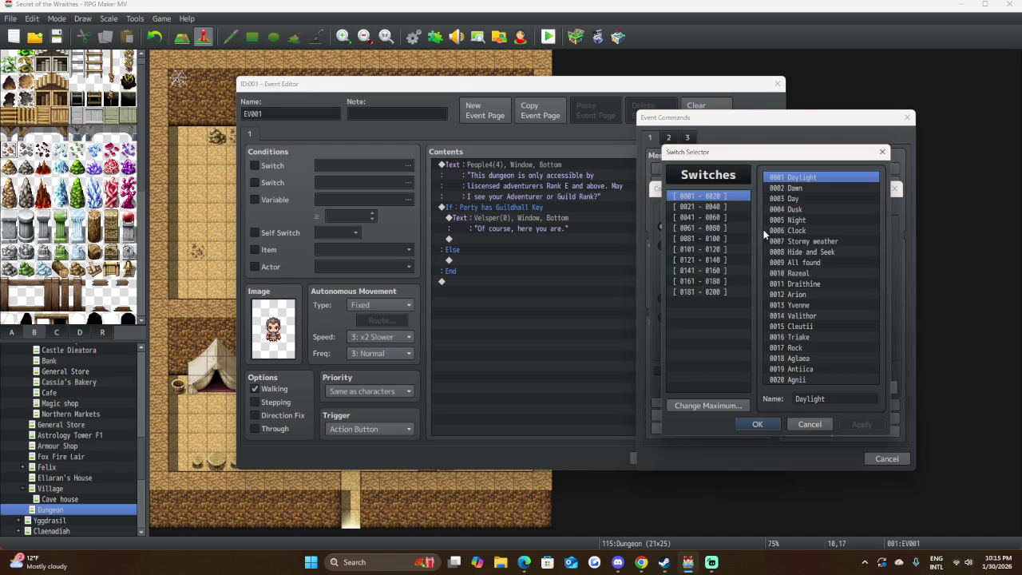
{"action": "left_click", "coordinate": [709, 260]}
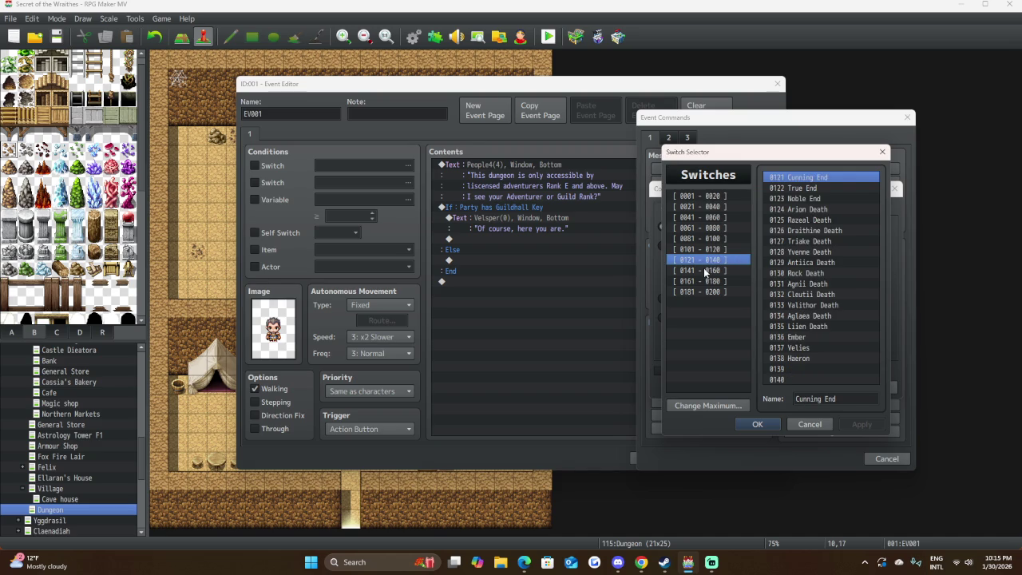
{"action": "left_click", "coordinate": [706, 271]}
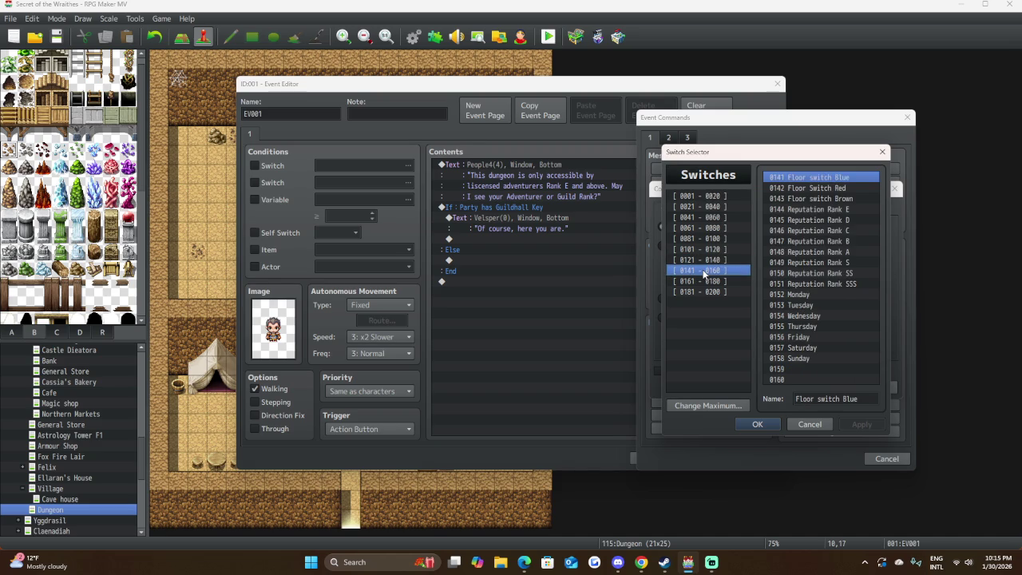
{"action": "left_click", "coordinate": [823, 209]}
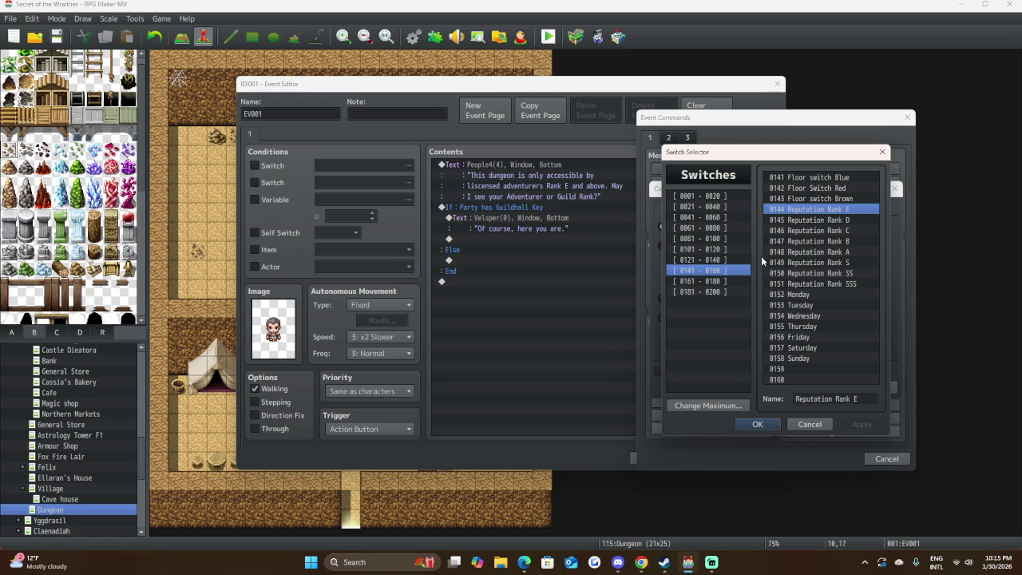
{"action": "left_click", "coordinate": [761, 428]}
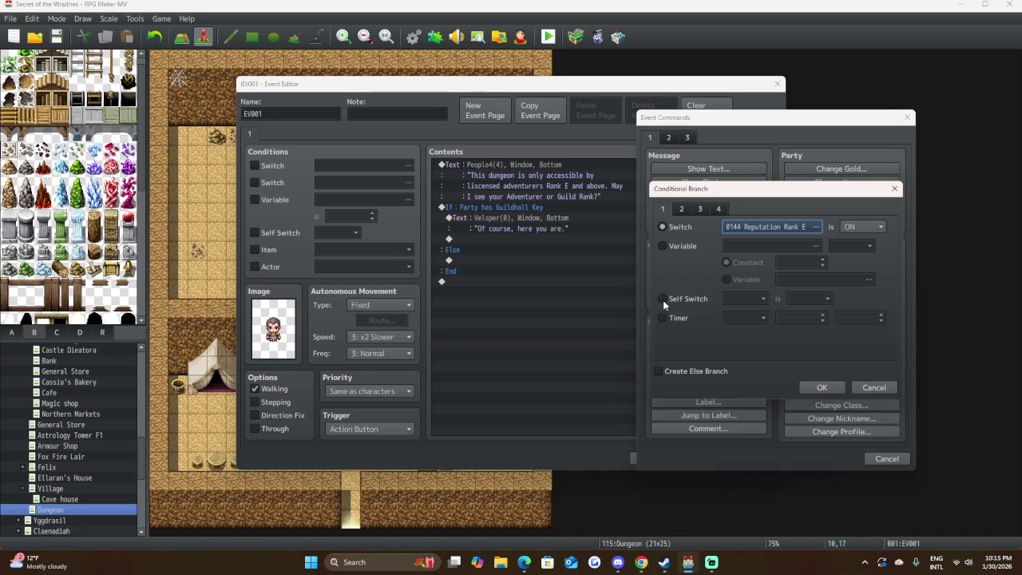
{"action": "left_click", "coordinate": [680, 370]}
{"action": "left_click", "coordinate": [821, 388]}
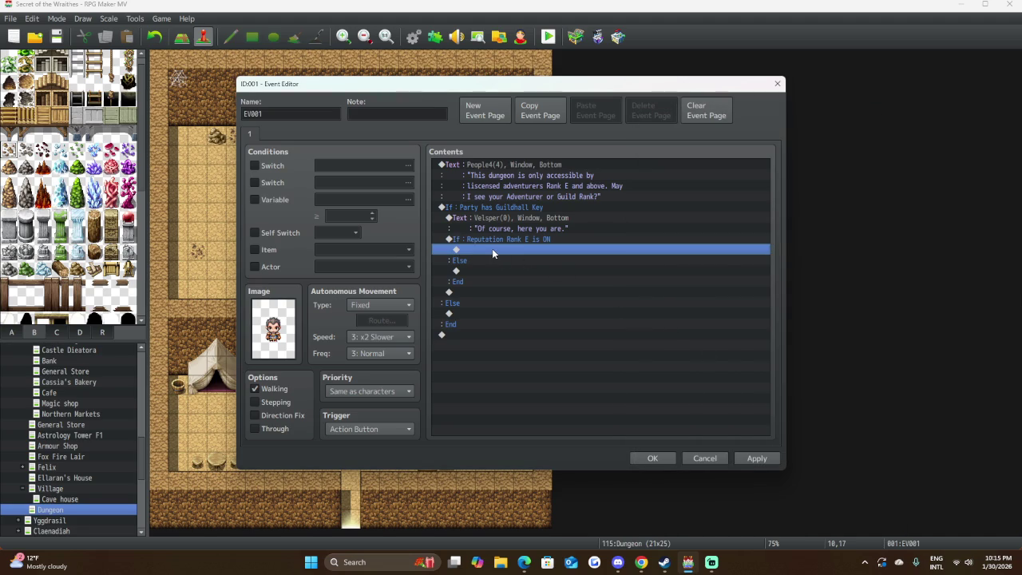
Begin a Show Text command on the empty line under the outer Else.
{"action": "left_click", "coordinate": [483, 209]}
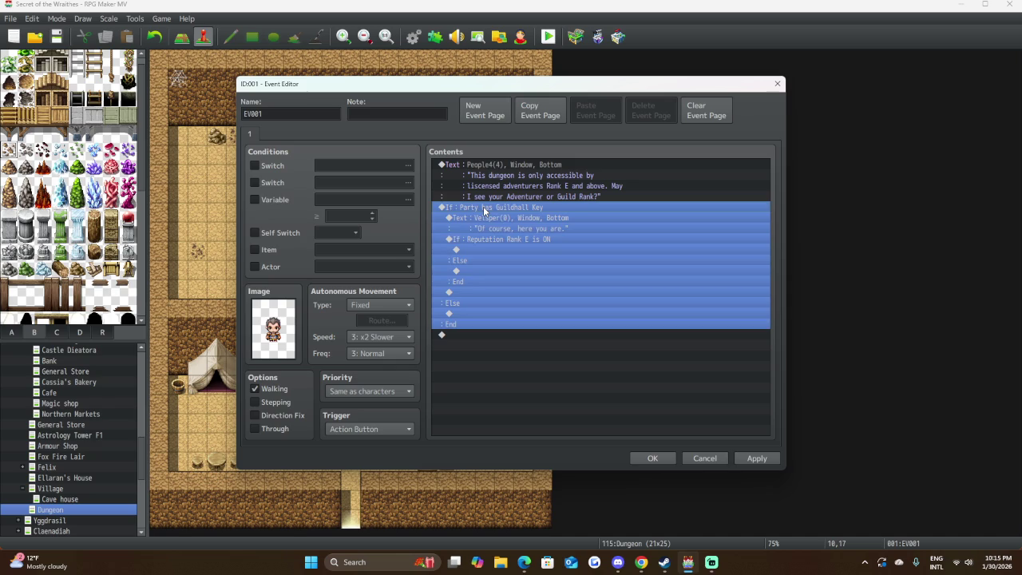
{"action": "left_click", "coordinate": [468, 313]}
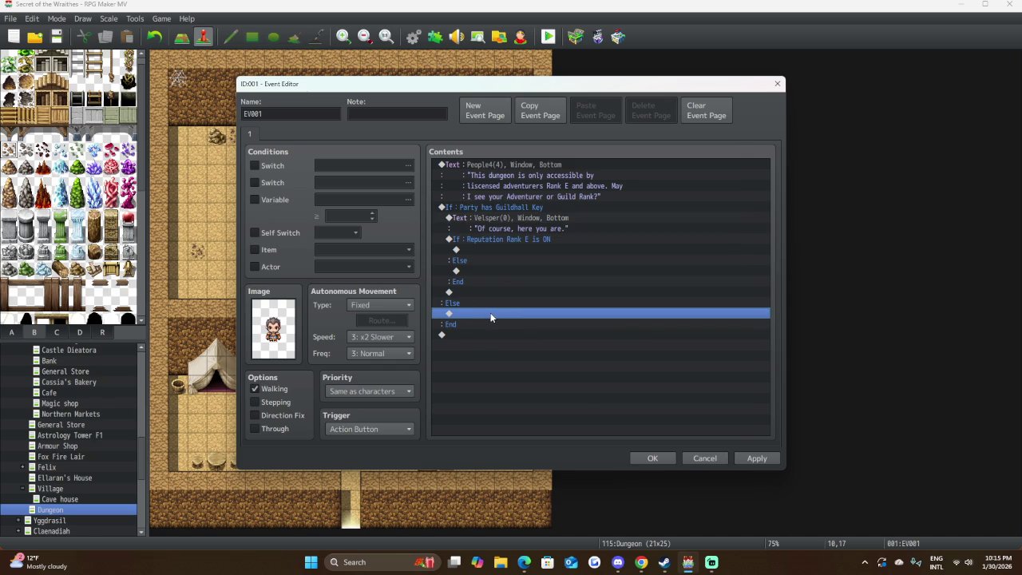
{"action": "double_click", "coordinate": [490, 316]}
{"action": "left_click", "coordinate": [511, 167]}
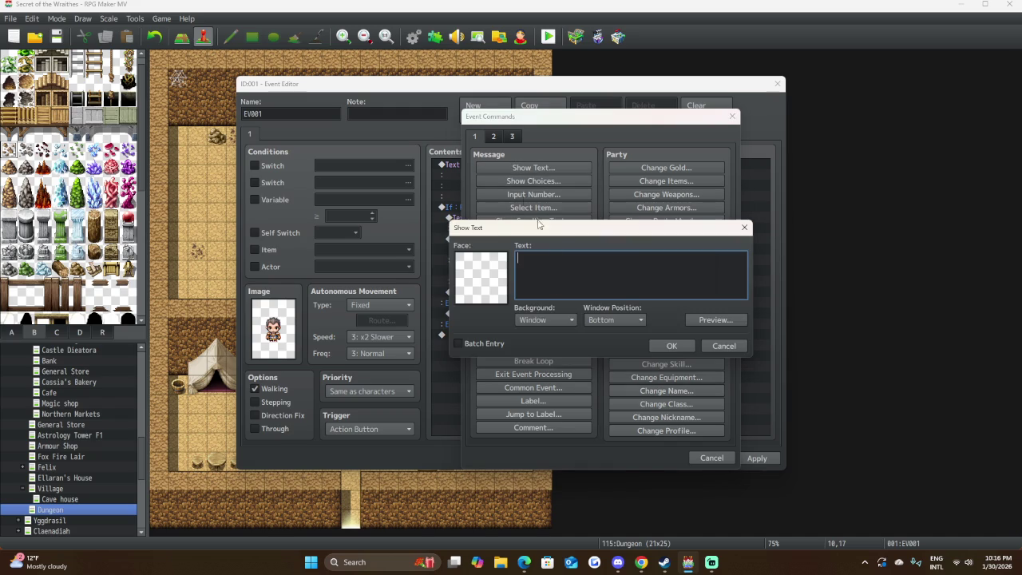
Set the message face to the People4 bearded man, leaving the text empty.
{"action": "double_click", "coordinate": [502, 281]}
{"action": "scroll", "coordinate": [468, 335], "scroll_direction": "down", "scroll_amount": 15}
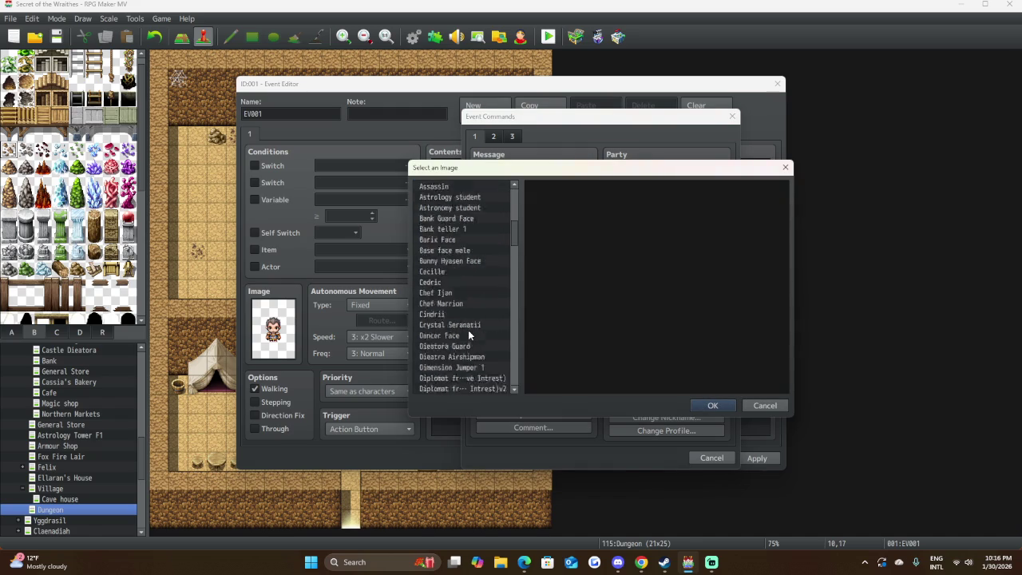
{"action": "scroll", "coordinate": [468, 335], "scroll_direction": "down", "scroll_amount": 5}
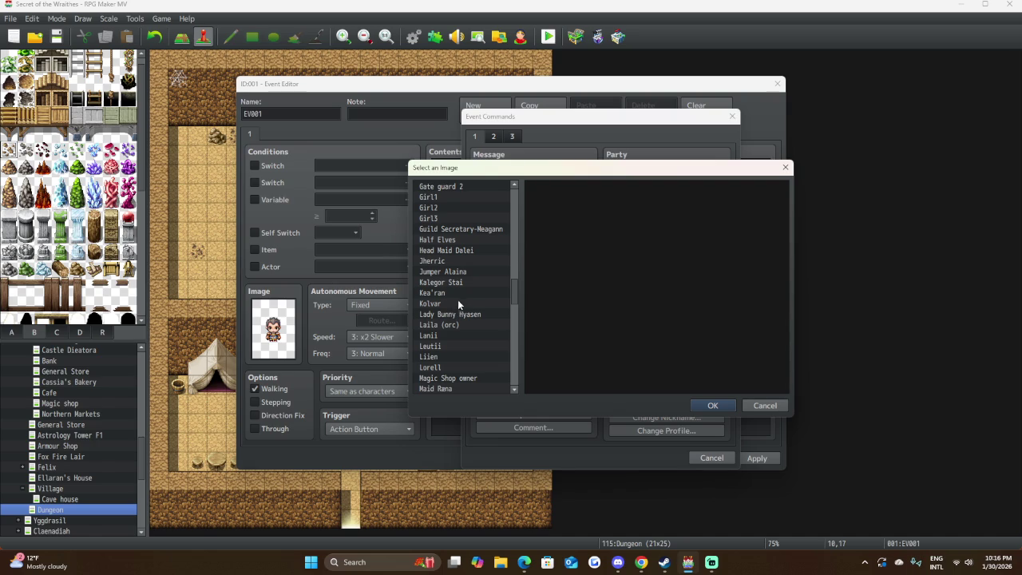
{"action": "scroll", "coordinate": [465, 348], "scroll_direction": "down", "scroll_amount": 7}
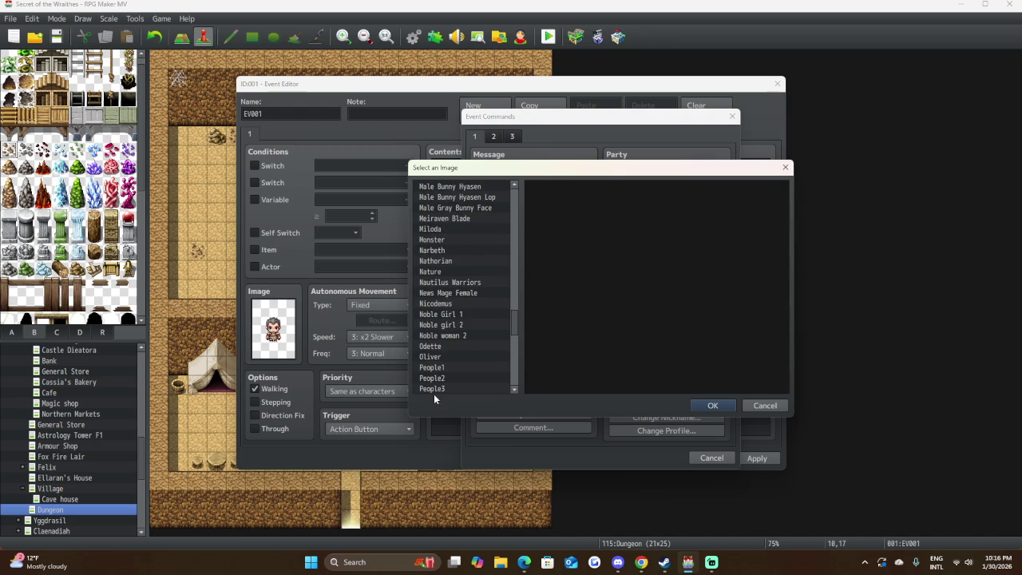
{"action": "scroll", "coordinate": [435, 388], "scroll_direction": "down", "scroll_amount": 1}
{"action": "left_click", "coordinate": [438, 367]}
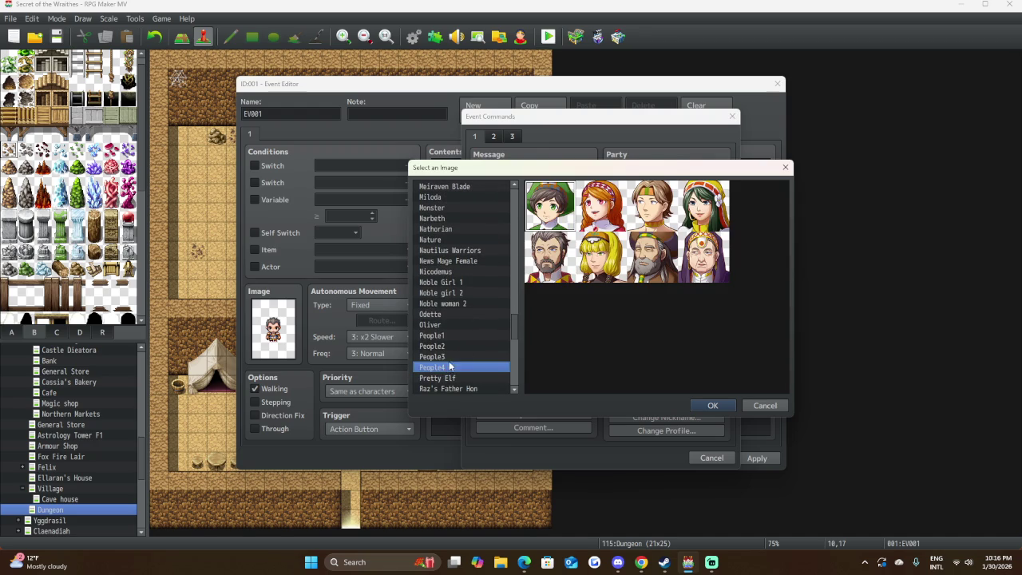
{"action": "left_click", "coordinate": [723, 405]}
{"action": "left_click", "coordinate": [562, 283]}
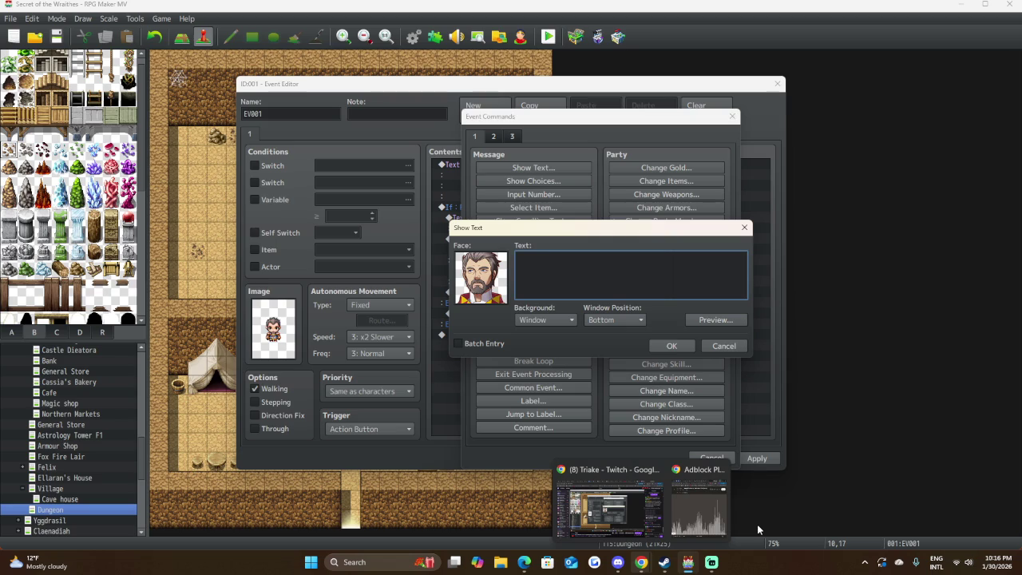
Type "I'm sorry but without proof of Rank, I" with "cannot" on a second line.
{"action": "type", "text": "\"I'm "}
{"action": "type", "text": "so"}
{"action": "type", "text": "rry but"}
{"action": "type", "text": " without"}
{"action": "type", "text": " proof"}
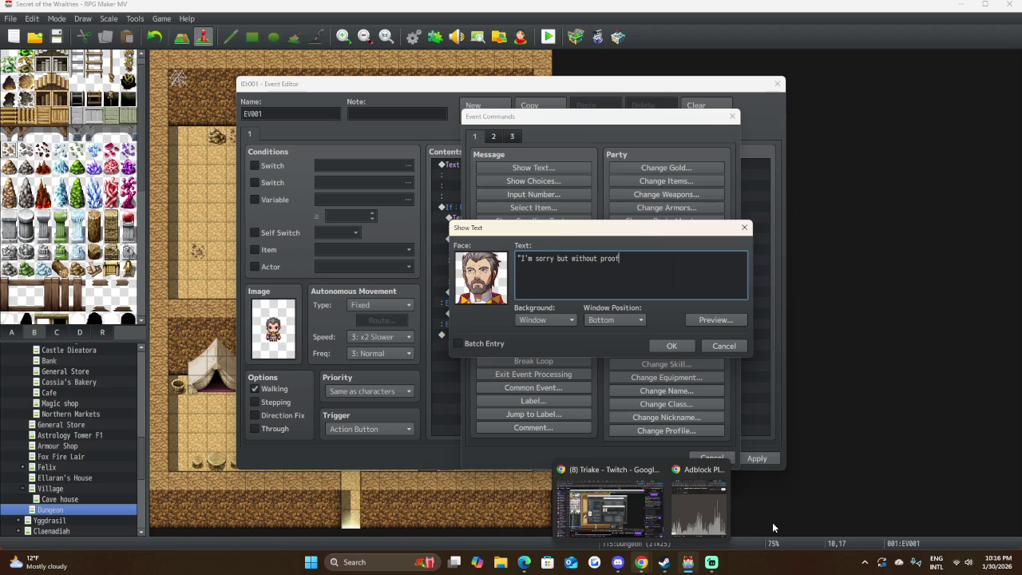
{"action": "type", "text": " of "}
{"action": "type", "text": "Rank, "}
{"action": "type", "text": "I"}
{"action": "key", "text": "Return"}
{"action": "type", "text": "cannot"}
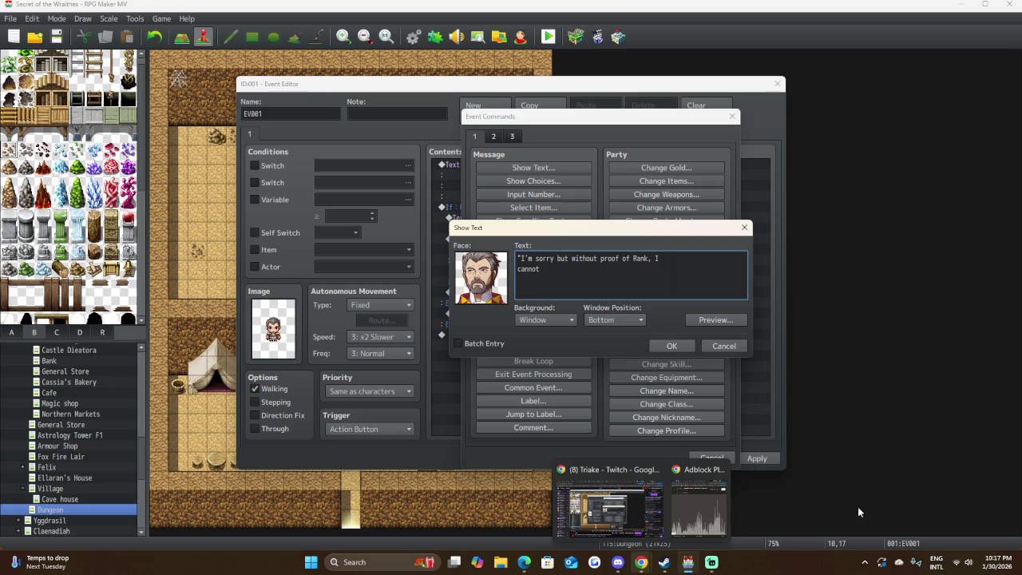
Continue the message with "allow your entry in good faith.", fixing a typo along the way.
{"action": "type", "text": "allow your"}
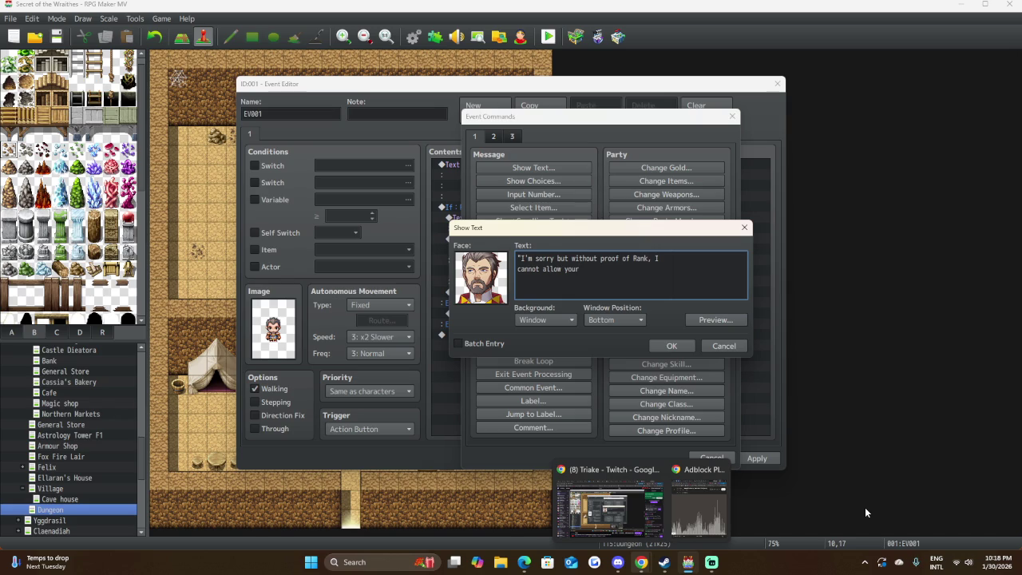
{"action": "type", "text": " entry in "}
{"action": "type", "text": "good con"}
{"action": "type", "text": "s"}
{"action": "key", "text": "BackSpace"}
{"action": "key", "text": "BackSpace"}
{"action": "key", "text": "BackSpace"}
{"action": "key", "text": "BackSpace"}
{"action": "type", "text": "faith."}
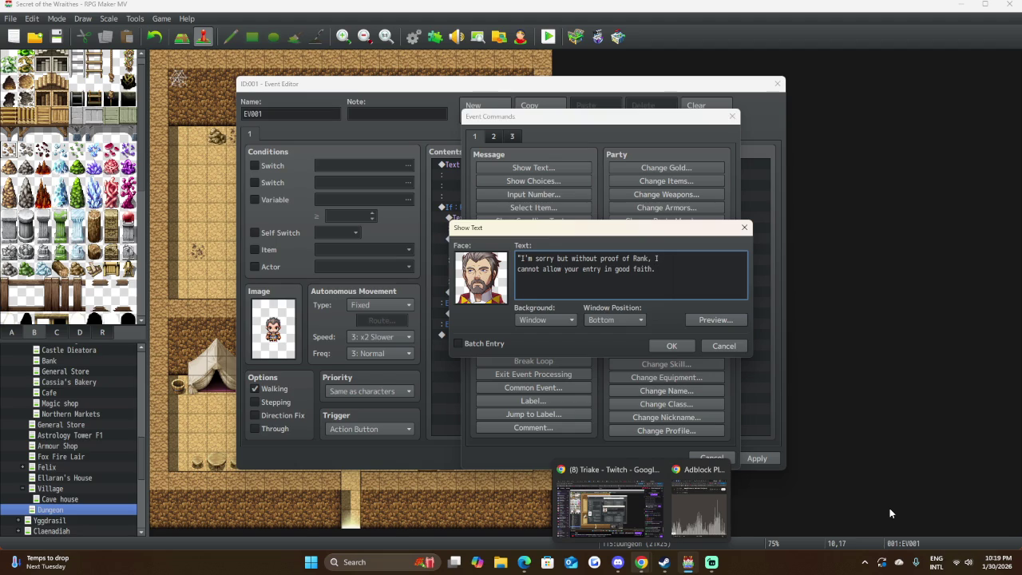
{"action": "type", "text": "Come"}
{"action": "key", "text": "BackSpace"}
{"action": "key", "text": "BackSpace"}
{"action": "key", "text": "BackSpace"}
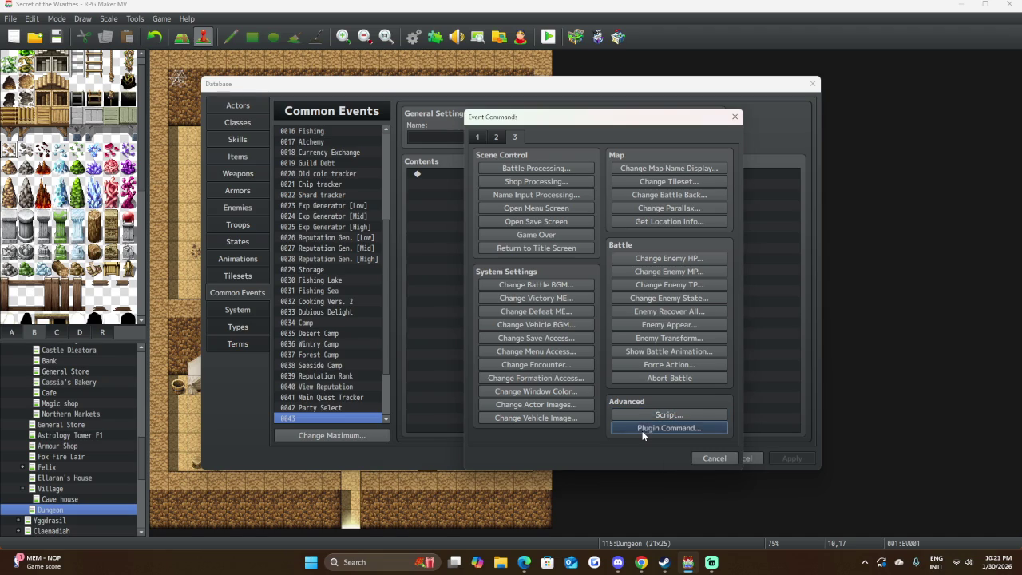
Cancel the Plugin Command and Event Commands dialogs and close the Database without changes.
{"action": "left_click", "coordinate": [642, 430]}
{"action": "left_click", "coordinate": [677, 306]}
{"action": "left_click", "coordinate": [486, 139]}
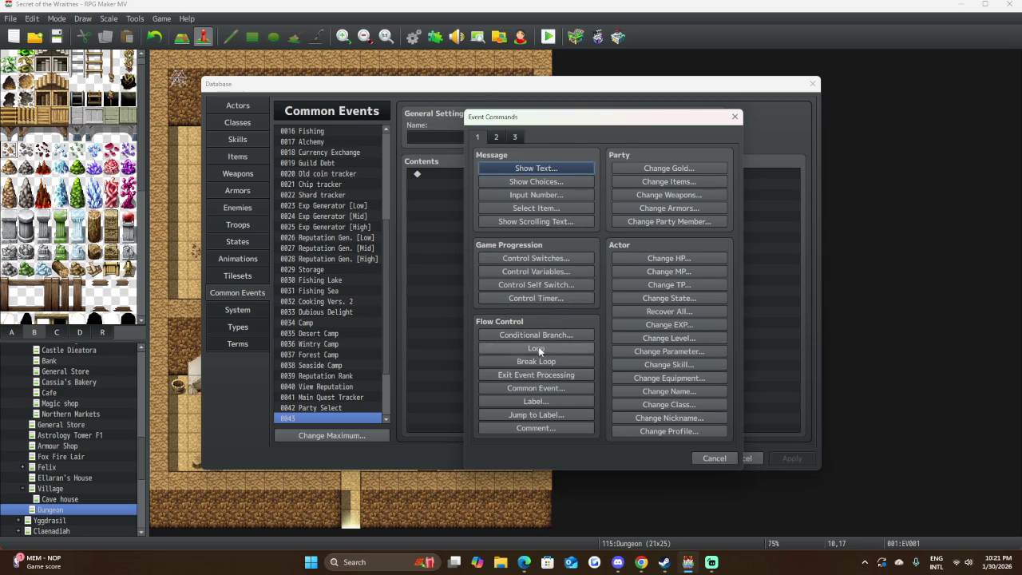
{"action": "left_click", "coordinate": [732, 458]}
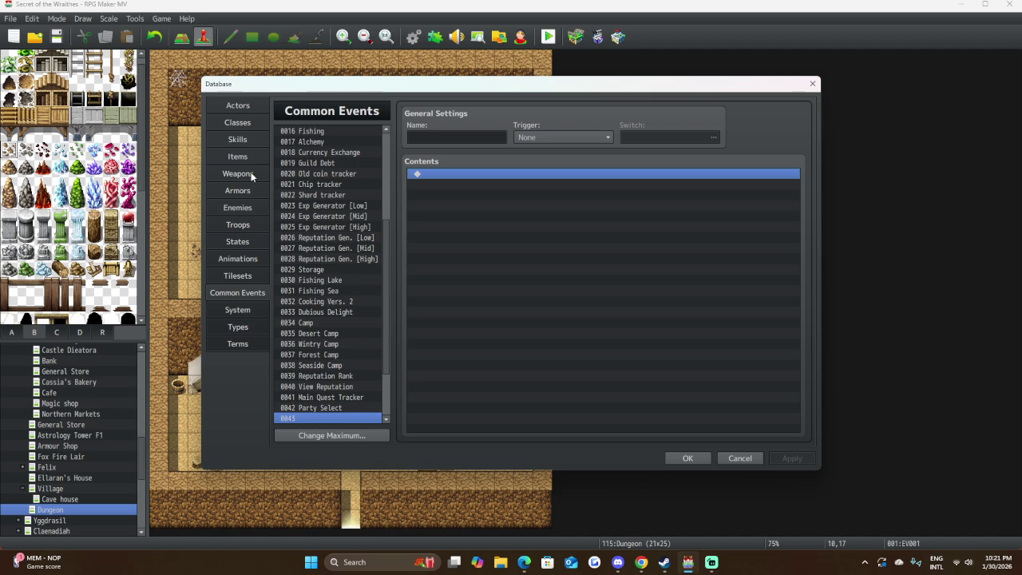
{"action": "left_click", "coordinate": [739, 458]}
{"action": "double_click", "coordinate": [403, 442]}
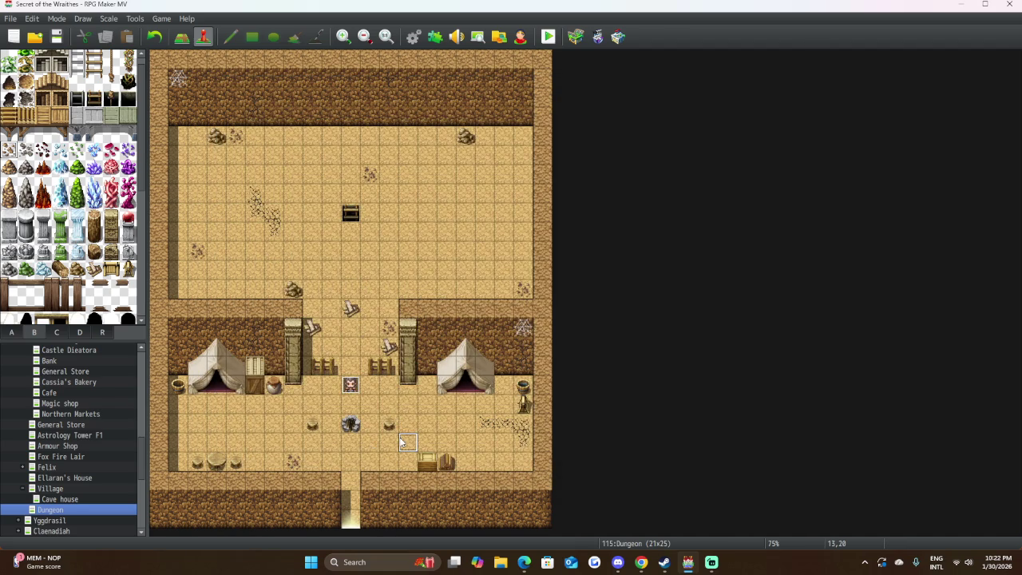
Browse EV002's event commands, including Script, without adding any, then discard the new event.
{"action": "double_click", "coordinate": [499, 166]}
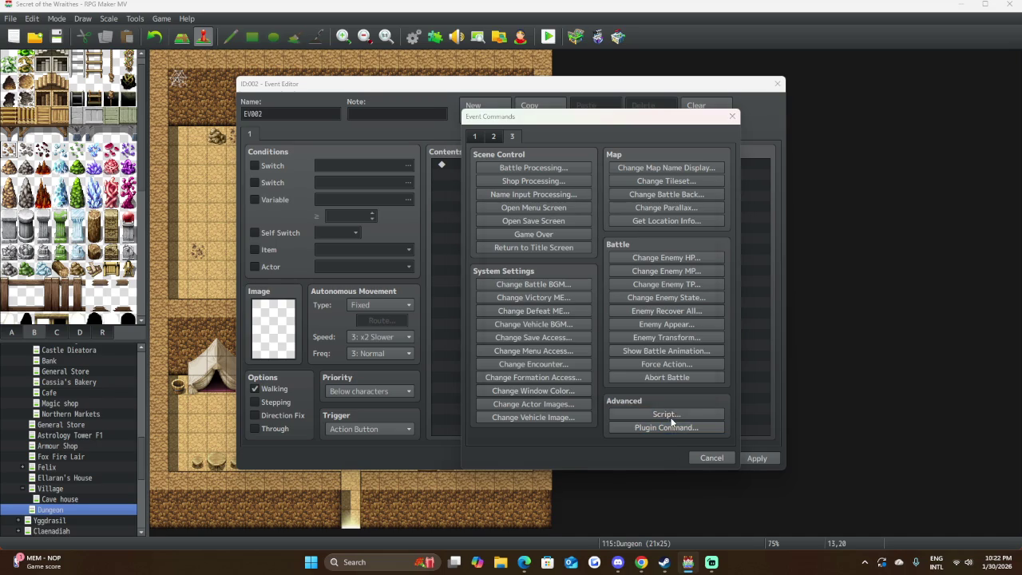
{"action": "left_click", "coordinate": [667, 414]}
{"action": "left_click", "coordinate": [680, 369]}
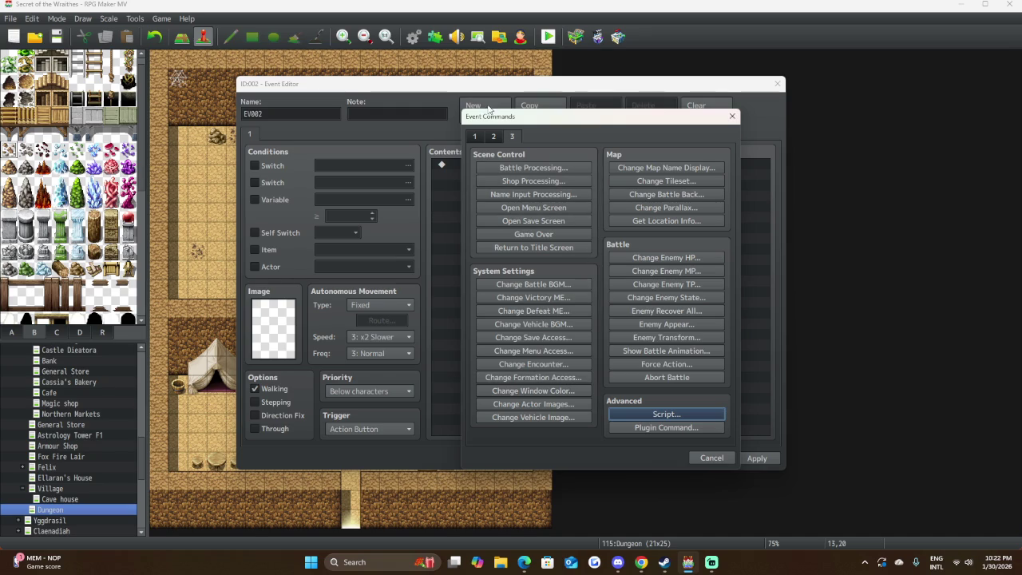
{"action": "left_click", "coordinate": [493, 137]}
{"action": "left_click", "coordinate": [474, 137]}
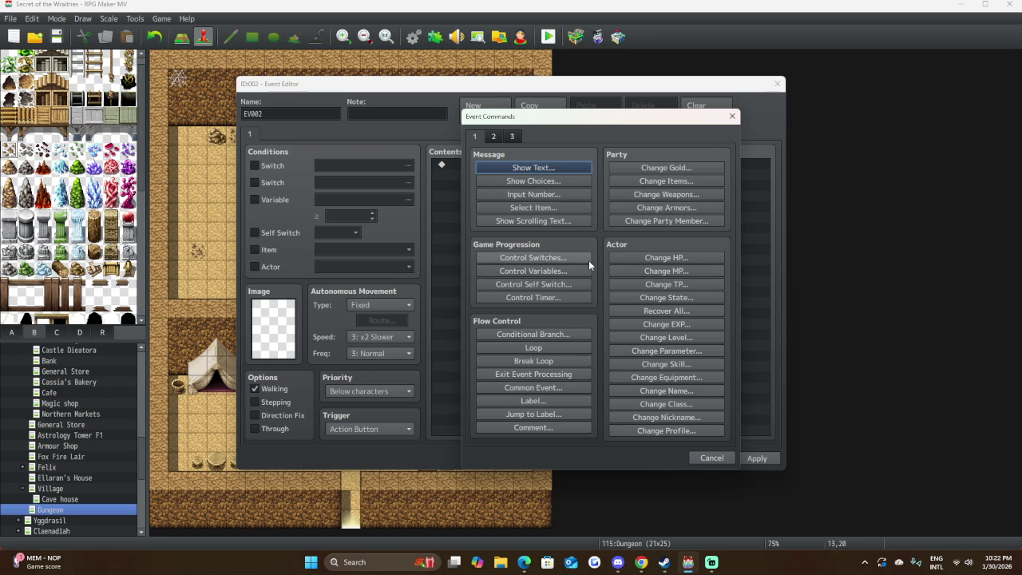
{"action": "left_click", "coordinate": [692, 458]}
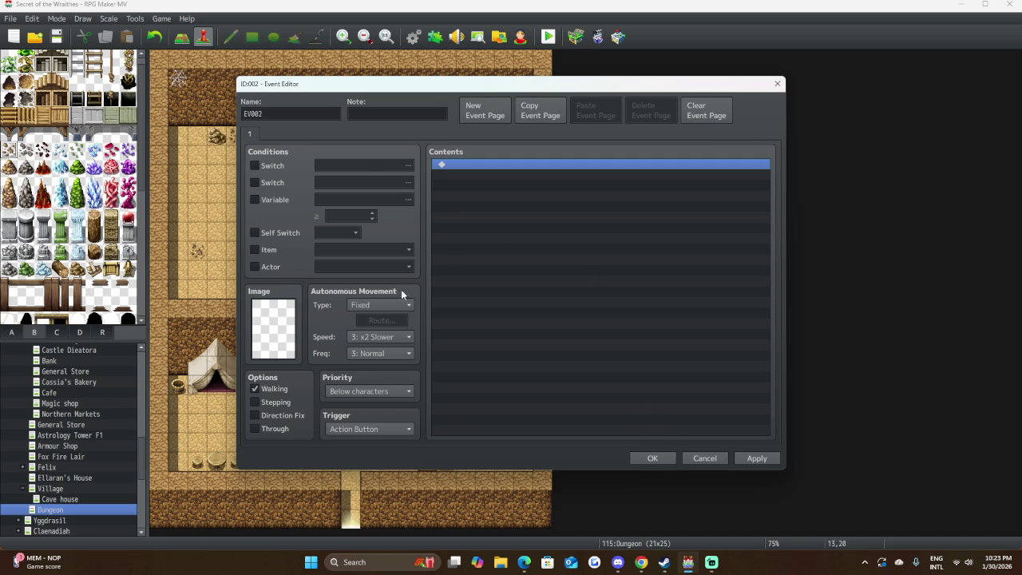
{"action": "left_click", "coordinate": [702, 458]}
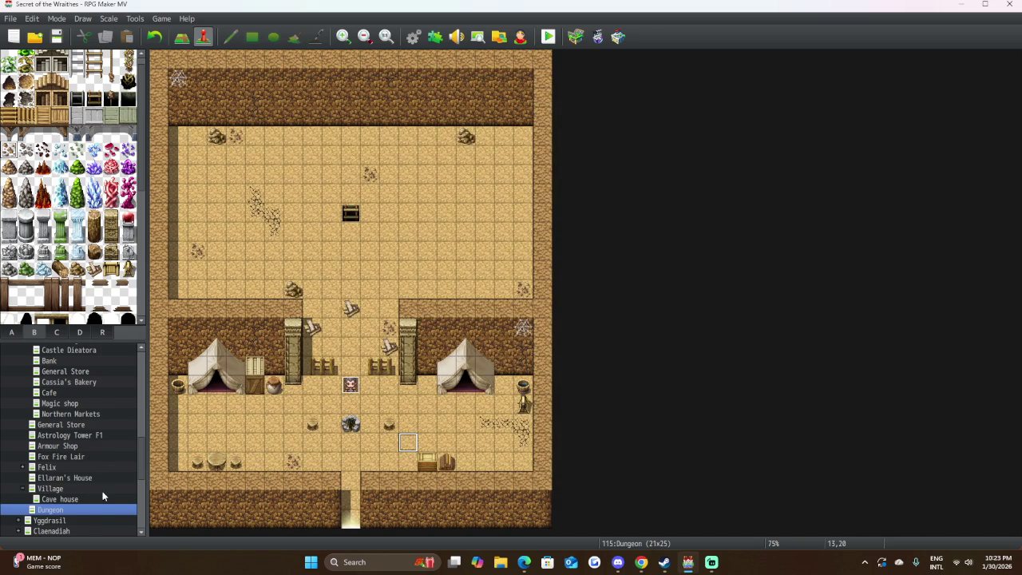
Scroll the map tree back to the top and select the tile at the left tent entrance.
{"action": "scroll", "coordinate": [102, 489], "scroll_direction": "up", "scroll_amount": 10}
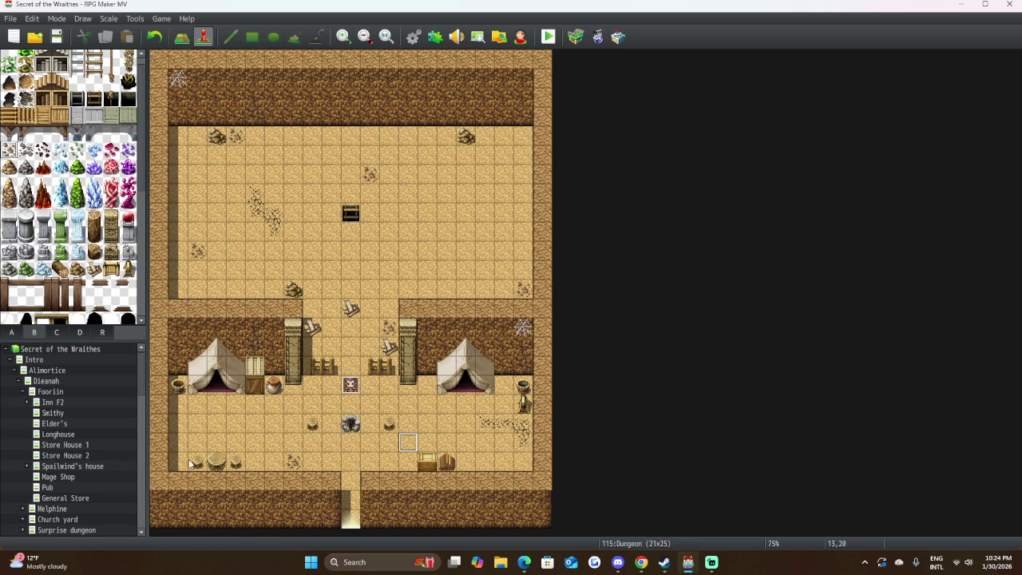
{"action": "left_click", "coordinate": [222, 388]}
Create EV002 at the left tent entrance using the eighth top-row People2 character sprite.
{"action": "double_click", "coordinate": [222, 388]}
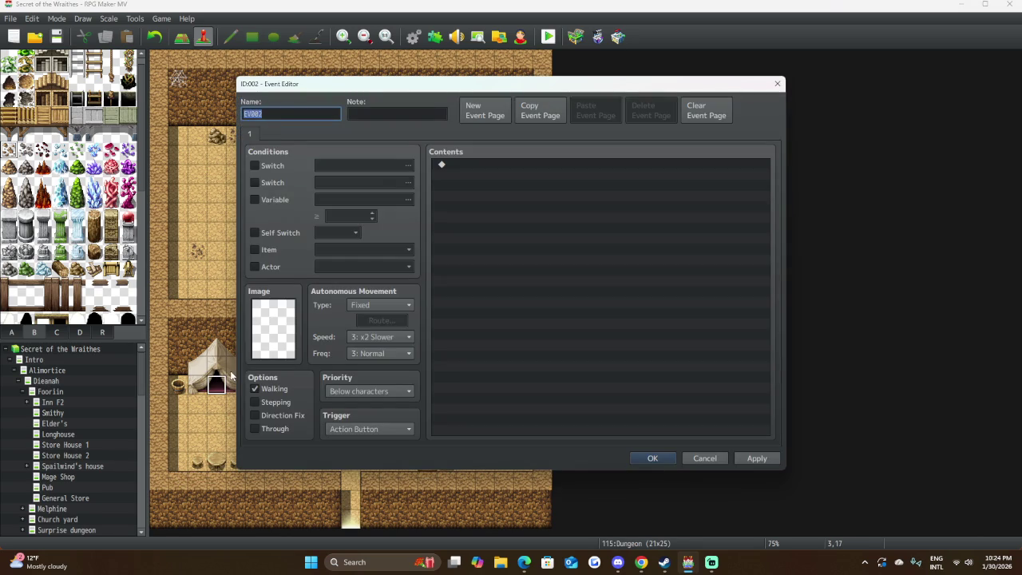
{"action": "double_click", "coordinate": [278, 339]}
{"action": "scroll", "coordinate": [378, 238], "scroll_direction": "down", "scroll_amount": 15}
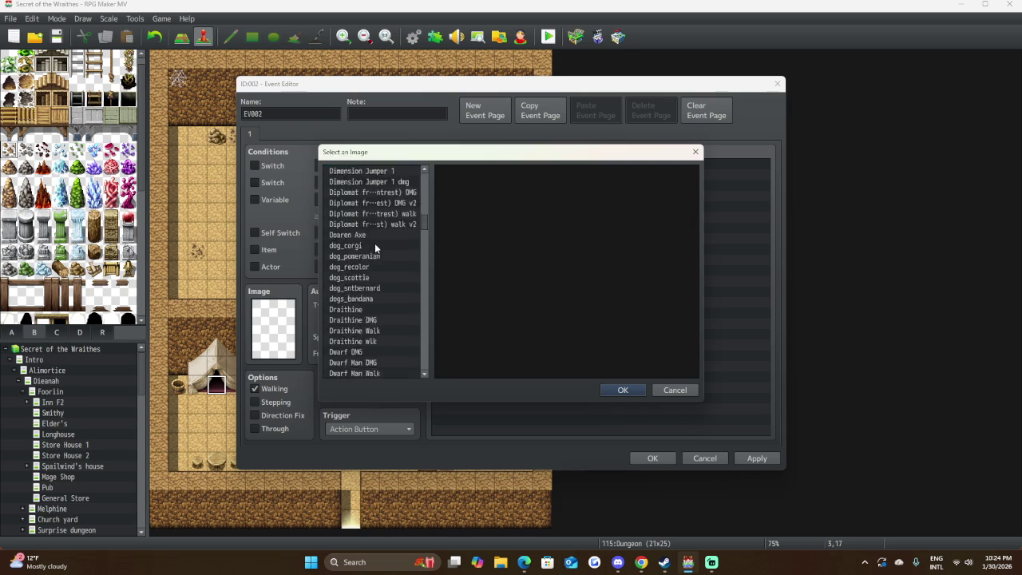
{"action": "scroll", "coordinate": [375, 242], "scroll_direction": "down", "scroll_amount": 15}
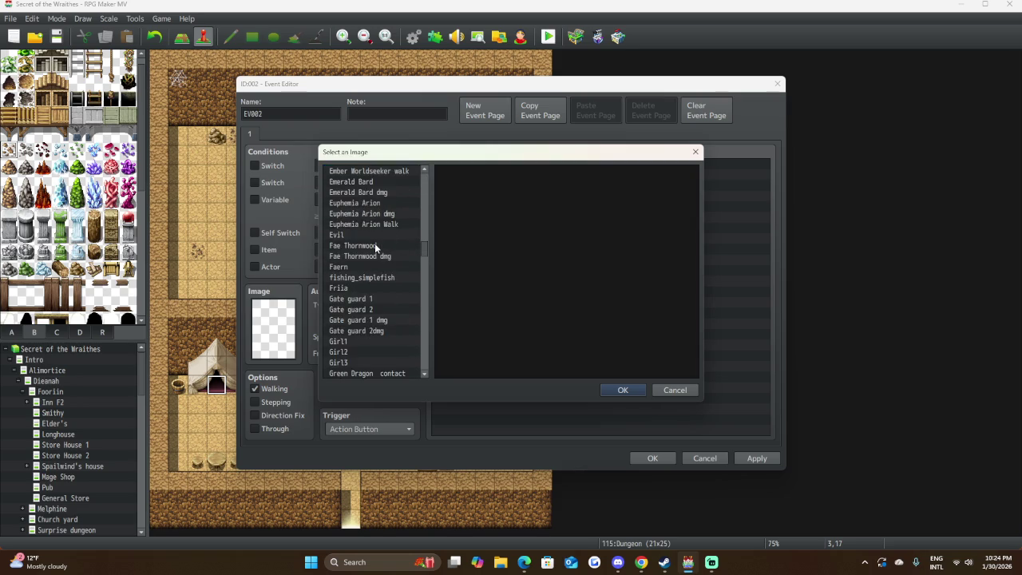
{"action": "scroll", "coordinate": [374, 242], "scroll_direction": "down", "scroll_amount": 20}
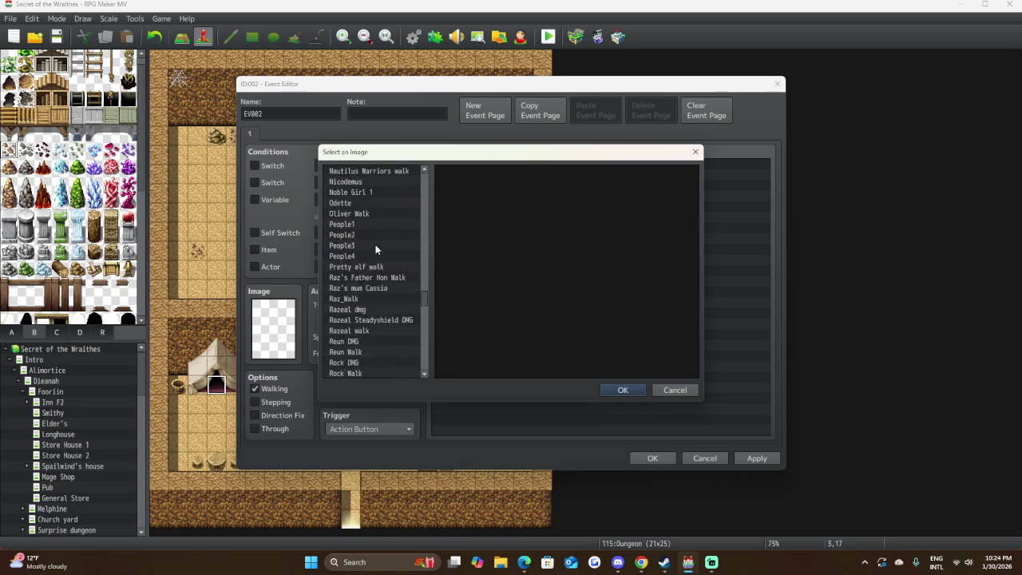
{"action": "scroll", "coordinate": [370, 252], "scroll_direction": "up", "scroll_amount": 2}
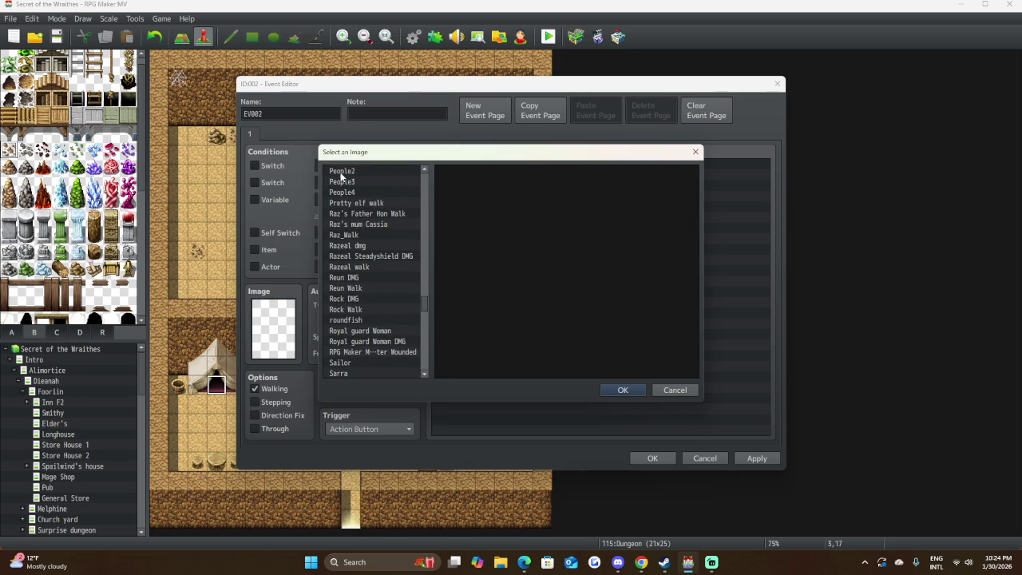
{"action": "left_click", "coordinate": [342, 171]}
{"action": "scroll", "coordinate": [363, 327], "scroll_direction": "up", "scroll_amount": 1}
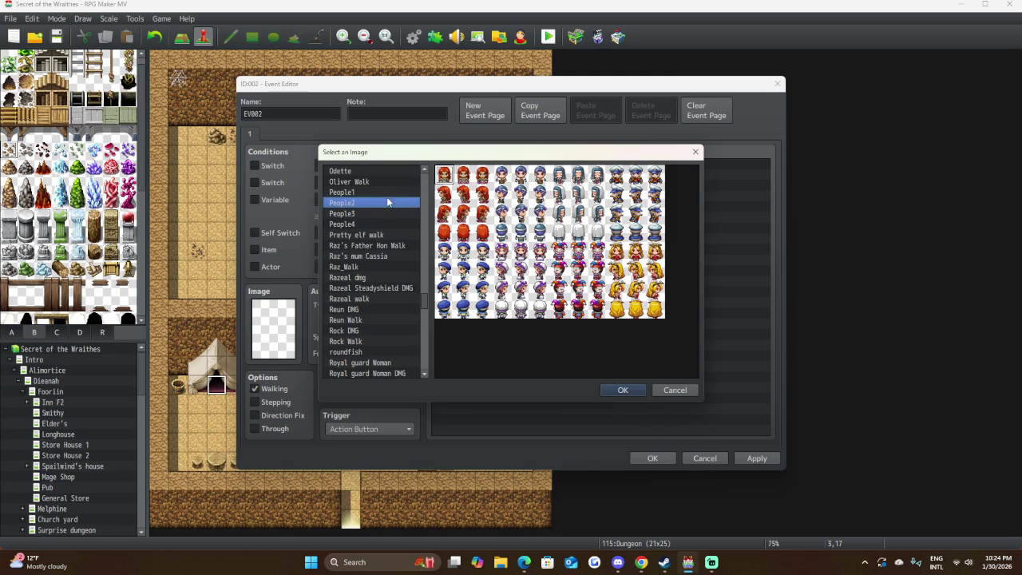
{"action": "left_click", "coordinate": [366, 212]}
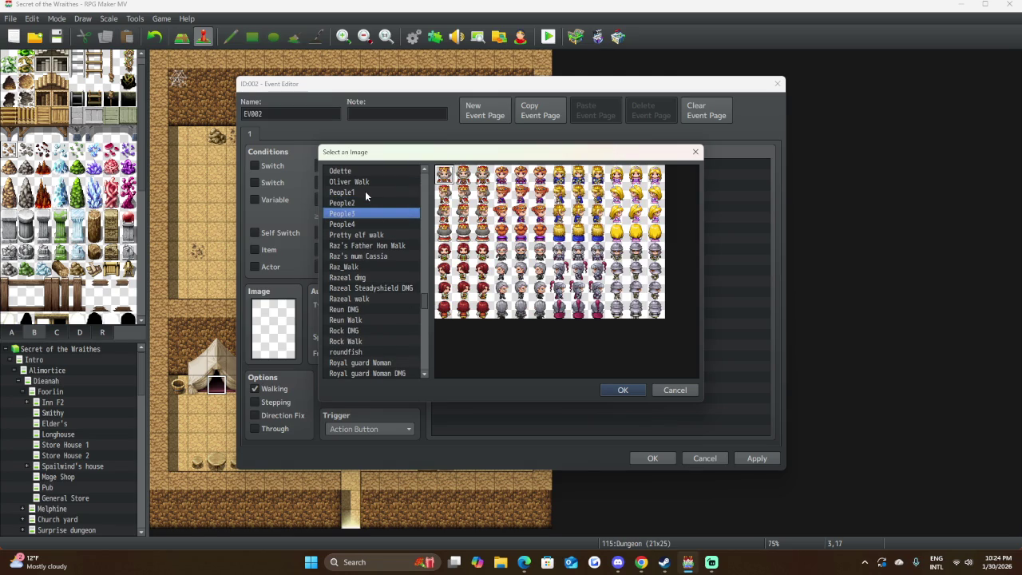
{"action": "left_click", "coordinate": [349, 225]}
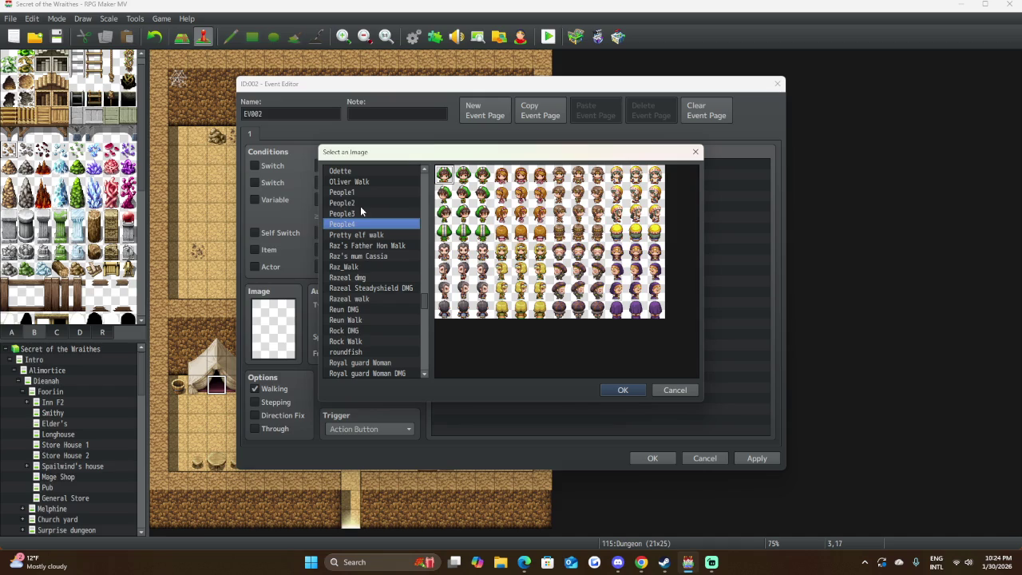
{"action": "left_click", "coordinate": [361, 203]}
{"action": "left_click", "coordinate": [579, 182]}
{"action": "left_click", "coordinate": [626, 390]}
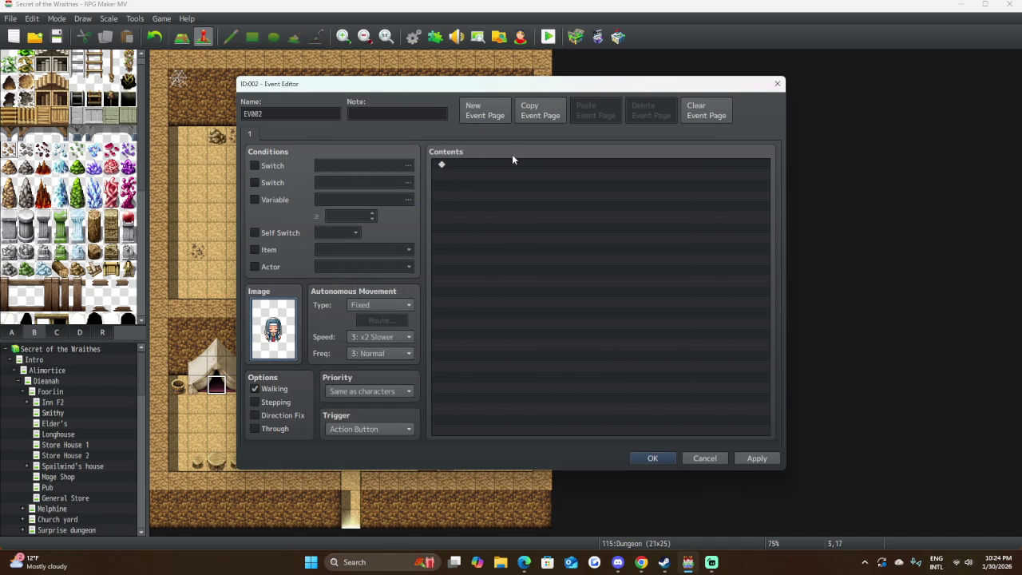
Add a Show Text message to EV002 using the third People2 face, the nun portrait.
{"action": "double_click", "coordinate": [509, 167]}
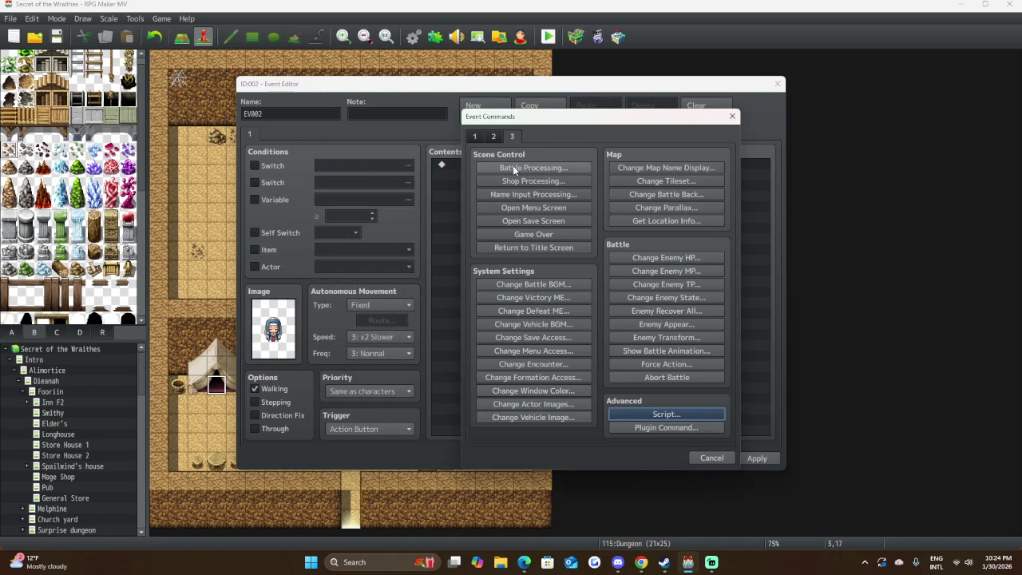
{"action": "left_click", "coordinate": [508, 172]}
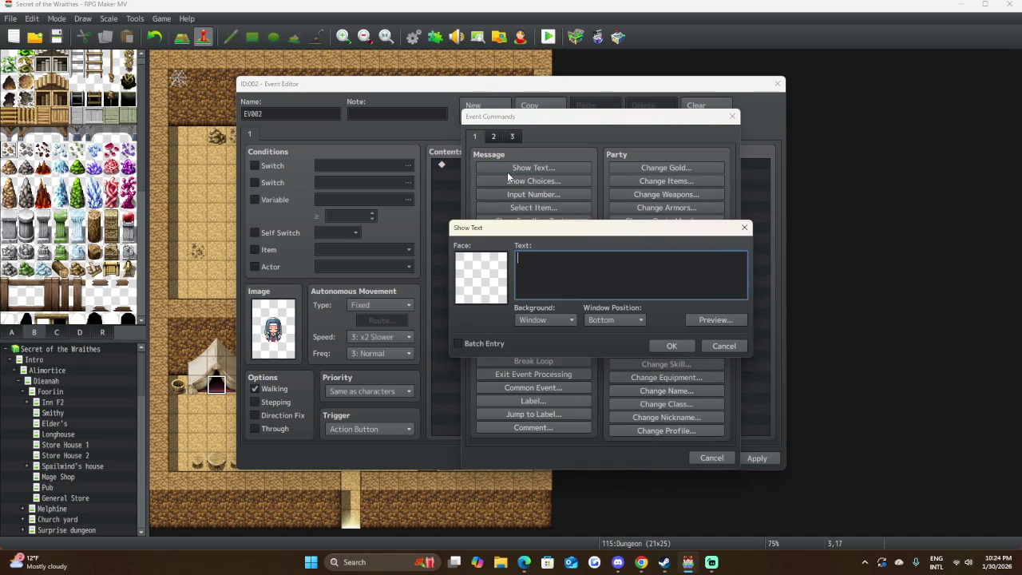
{"action": "double_click", "coordinate": [495, 292]}
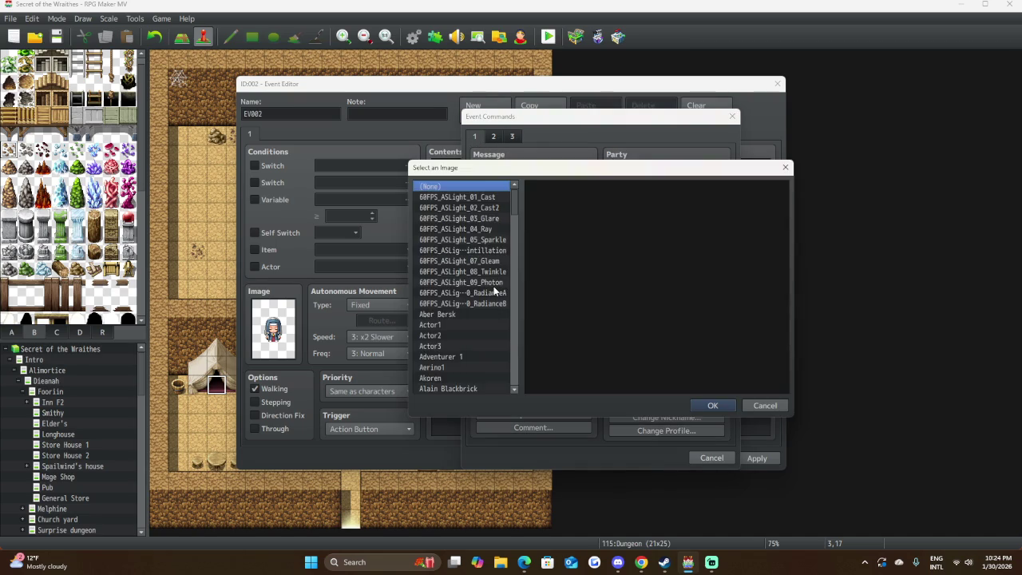
{"action": "scroll", "coordinate": [437, 319], "scroll_direction": "down", "scroll_amount": 10}
{"action": "scroll", "coordinate": [431, 325], "scroll_direction": "down", "scroll_amount": 3}
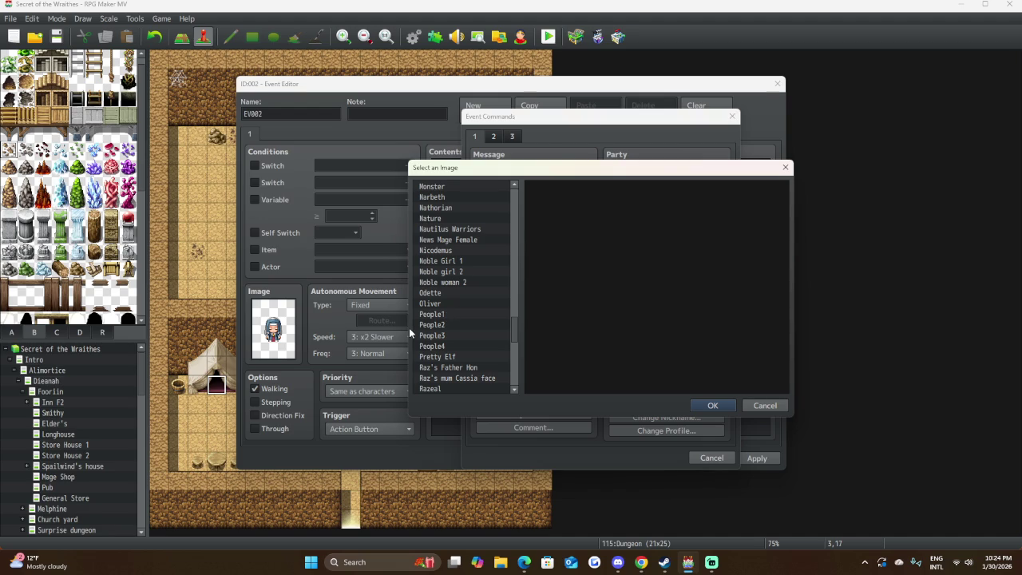
{"action": "left_click", "coordinate": [429, 324]}
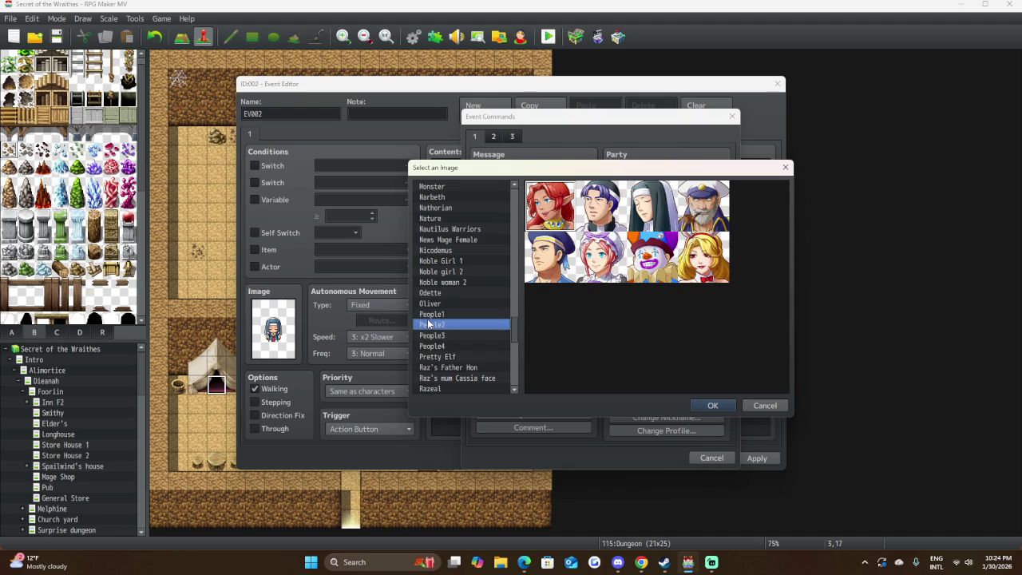
{"action": "left_click", "coordinate": [652, 206]}
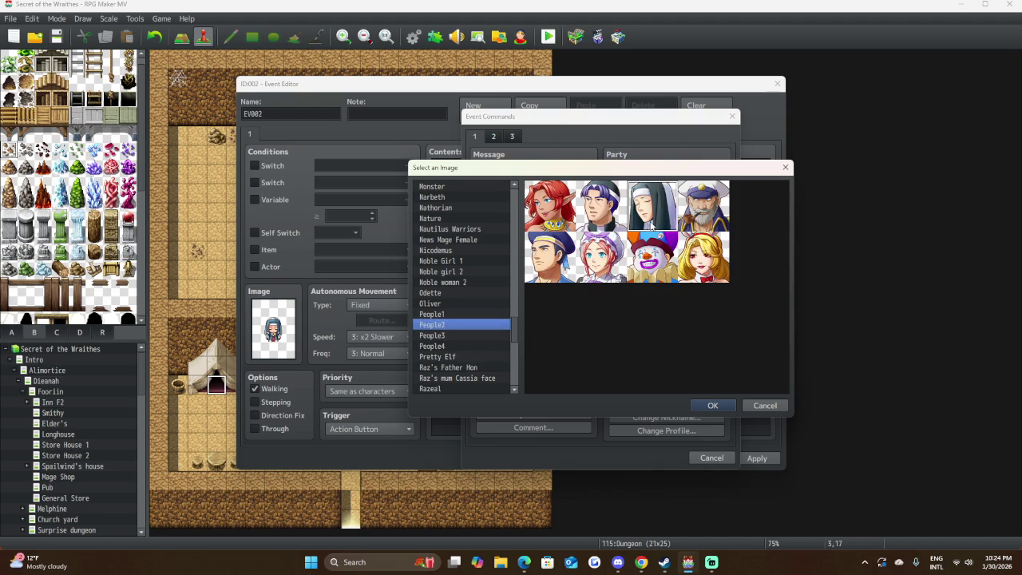
{"action": "left_click", "coordinate": [729, 405]}
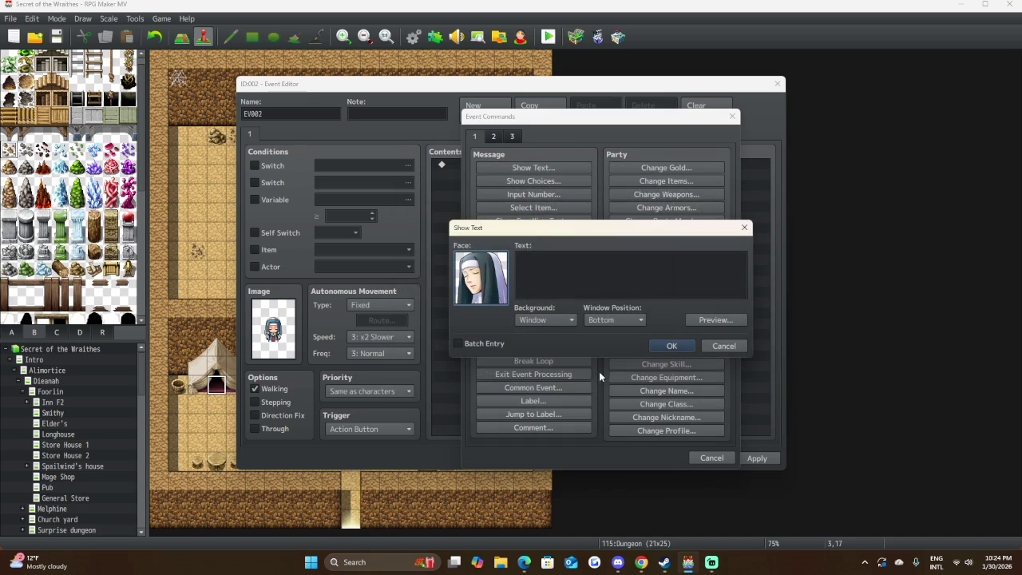
{"action": "left_click", "coordinate": [551, 269]}
{"action": "type", "text": "\"H"}
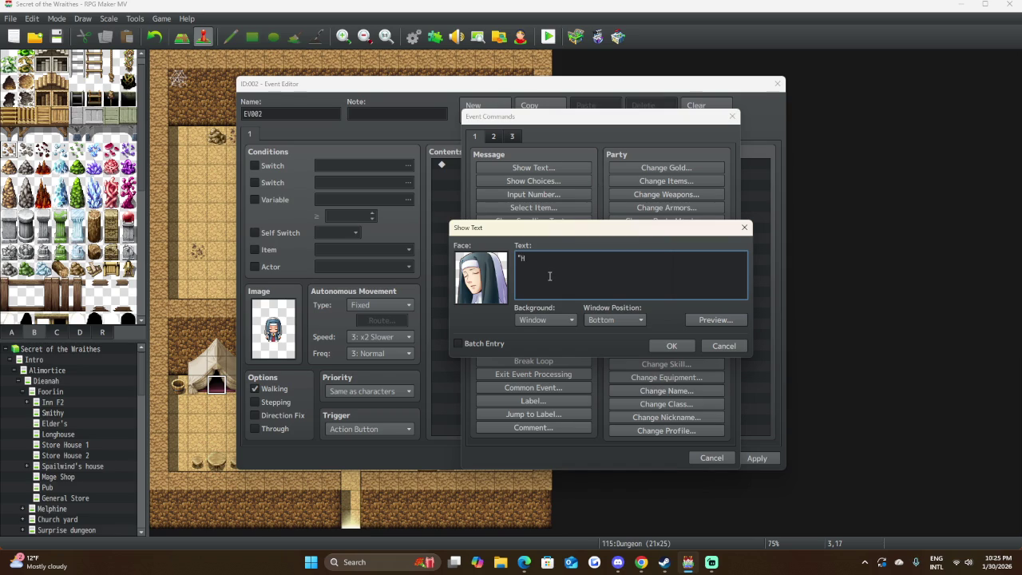
Enter "Hello Child, would you like to rest here before adventuring forth?", preview it, and confirm.
{"action": "type", "text": "ello "}
{"action": "type", "text": "Child,"}
{"action": "type", "text": "would you like"}
{"action": "type", "text": " to "}
{"action": "type", "text": "rest"}
{"action": "type", "text": " here "}
{"action": "type", "text": "before "}
{"action": "type", "text": "adventu"}
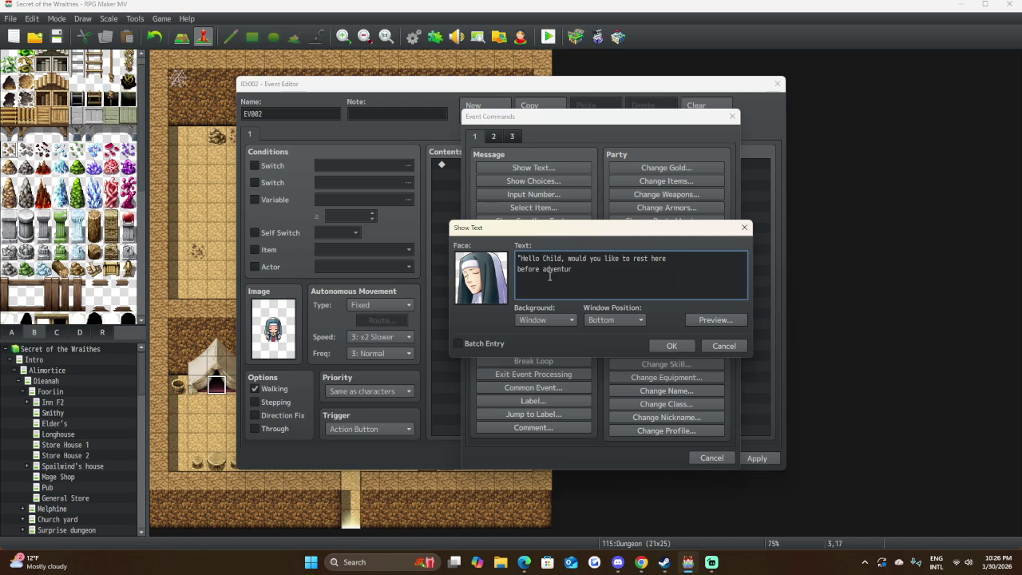
{"action": "type", "text": "ing "}
{"action": "type", "text": "forth?"}
{"action": "type", "text": "\""}
{"action": "mouse_move", "coordinate": [586, 285]}
{"action": "left_click", "coordinate": [715, 319]}
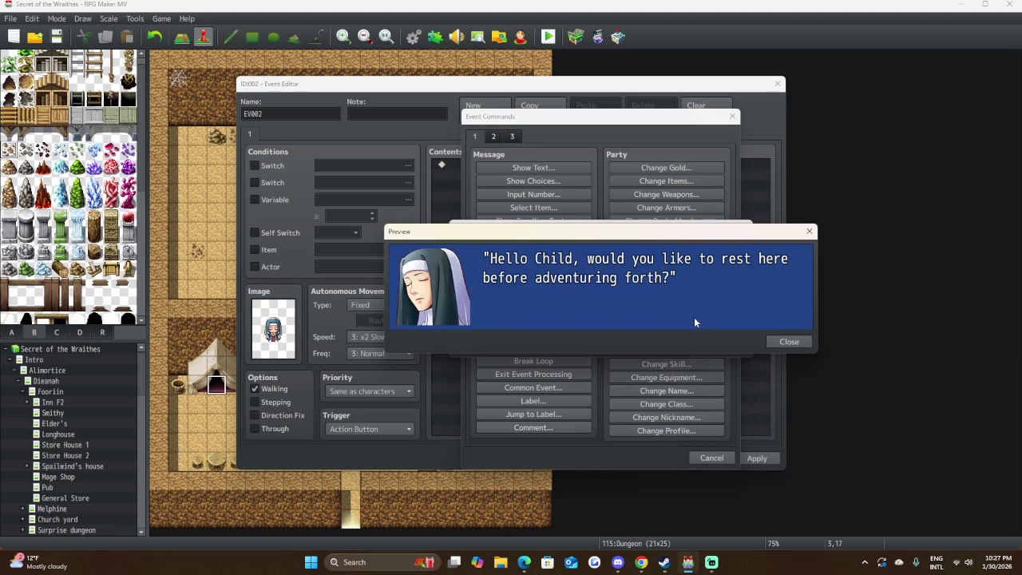
{"action": "left_click", "coordinate": [782, 342]}
{"action": "left_click", "coordinate": [658, 346]}
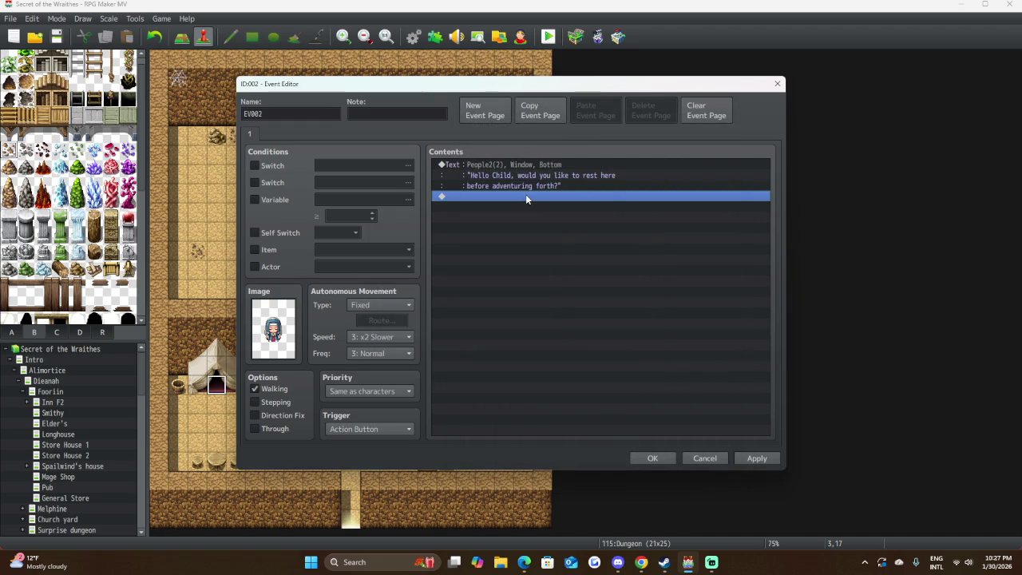
Add a Show Choices command with choice #1 "Yes." and choice #2 "No.".
{"action": "double_click", "coordinate": [526, 197]}
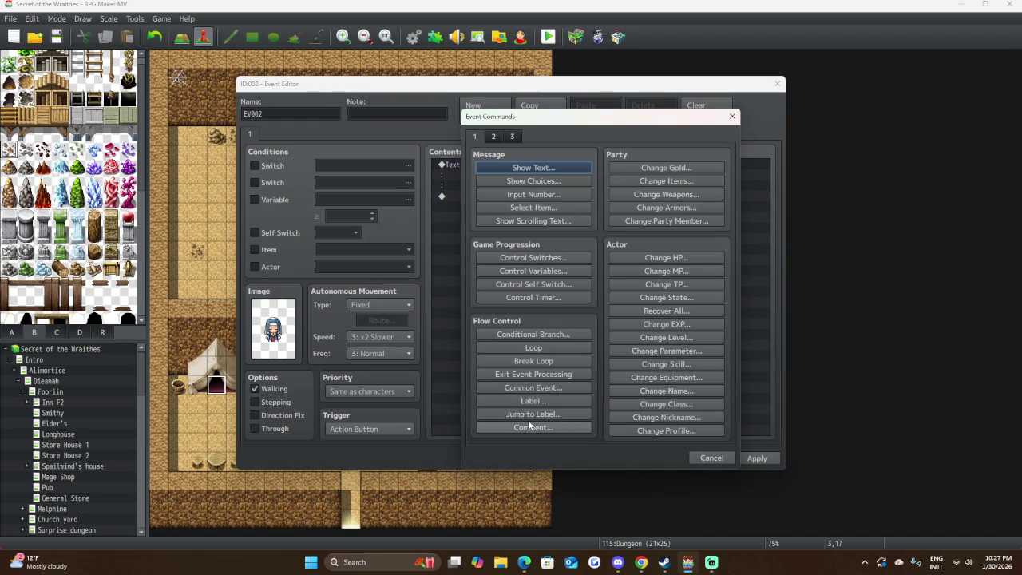
{"action": "left_click", "coordinate": [541, 181]}
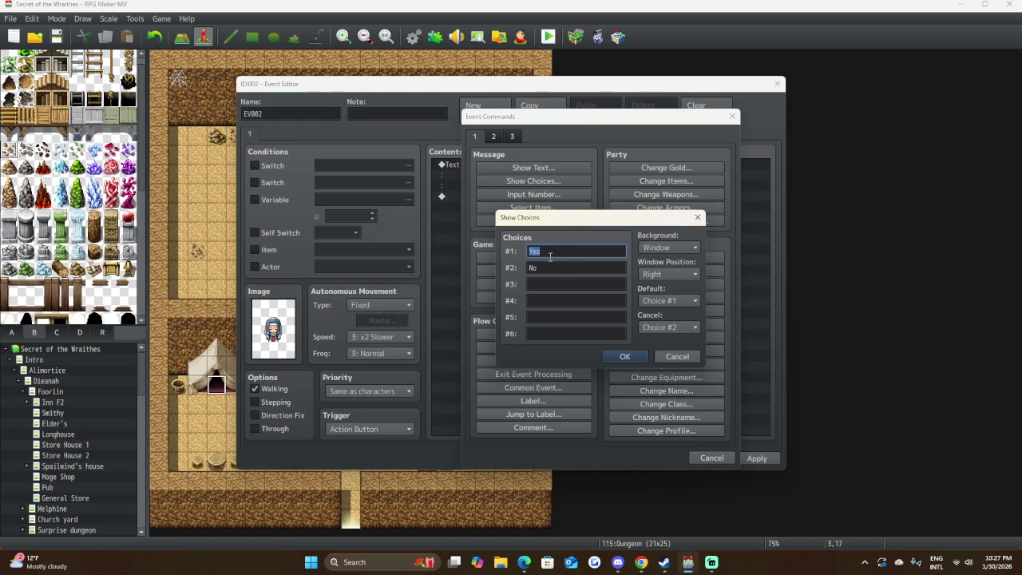
{"action": "left_click", "coordinate": [548, 252]}
{"action": "type", "text": "."}
{"action": "key", "text": "Tab"}
{"action": "type", "text": "."}
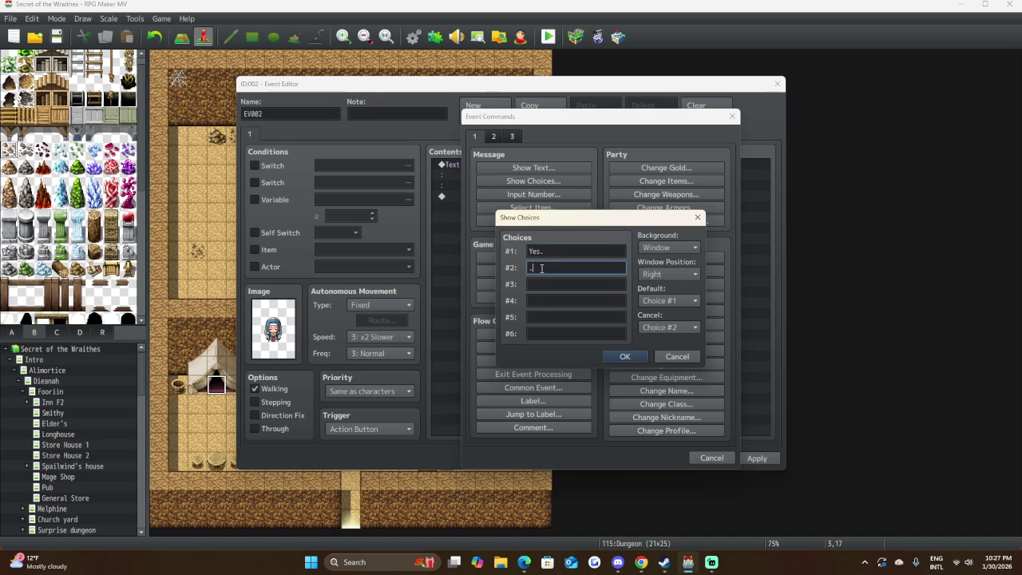
{"action": "key", "text": "BackSpace"}
{"action": "type", "text": "No."}
{"action": "left_click", "coordinate": [620, 354]}
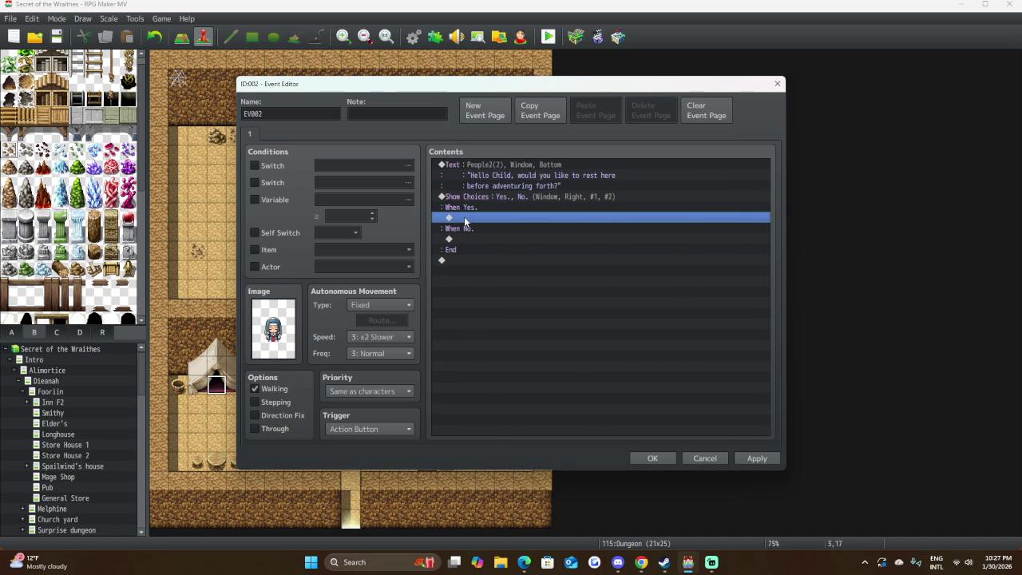
{"action": "double_click", "coordinate": [464, 217]}
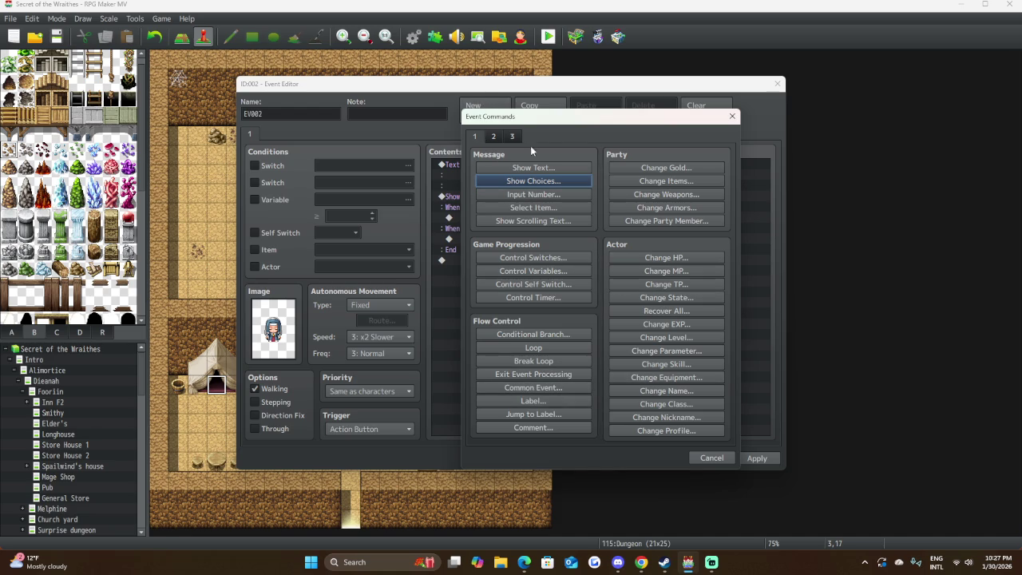
Browse Event Commands tabs 2 and 3, then pick Play SE from the audio commands.
{"action": "left_click", "coordinate": [495, 137]}
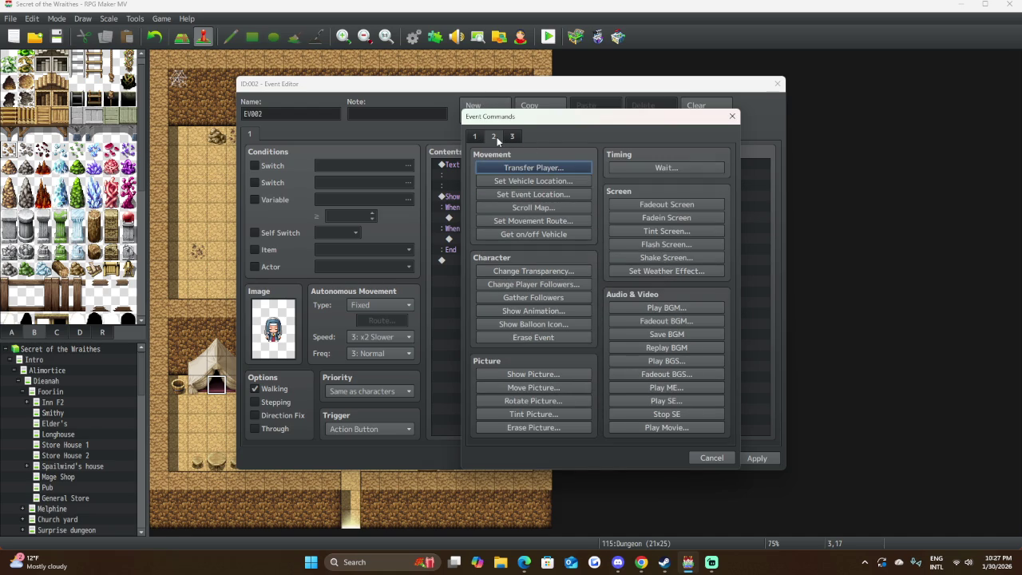
{"action": "left_click", "coordinate": [504, 139]}
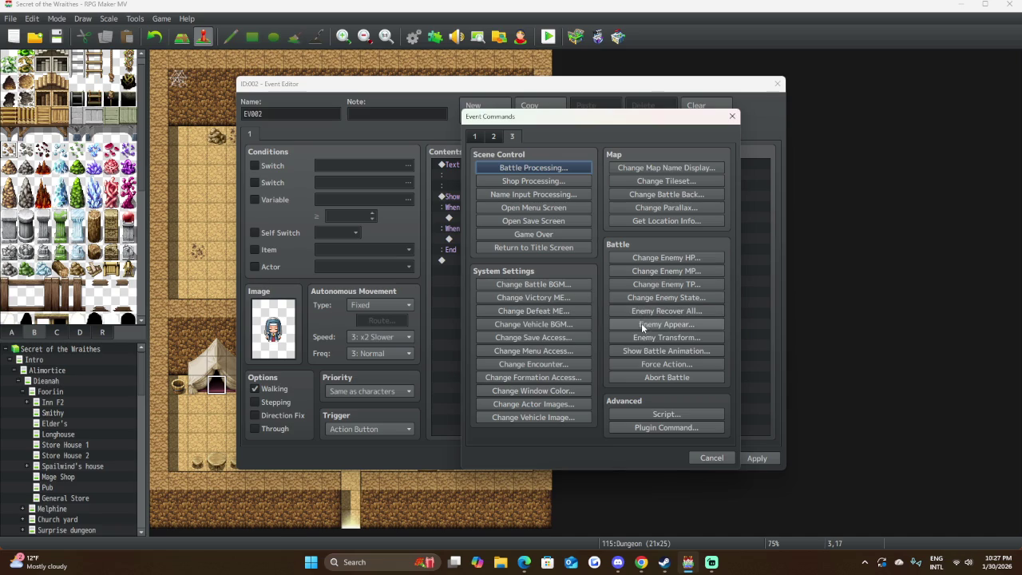
{"action": "left_click", "coordinate": [498, 136]}
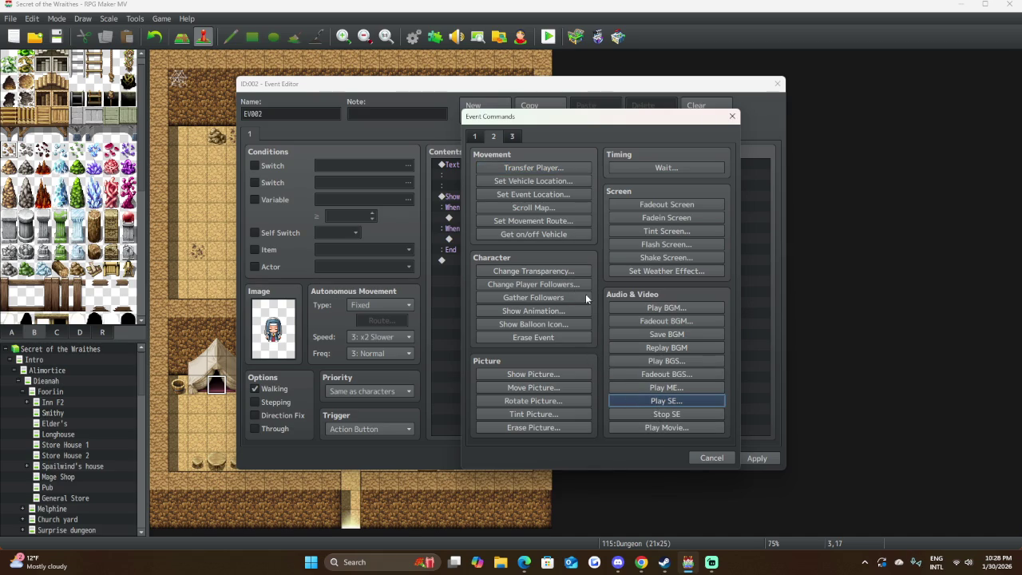
{"action": "left_click", "coordinate": [648, 401]}
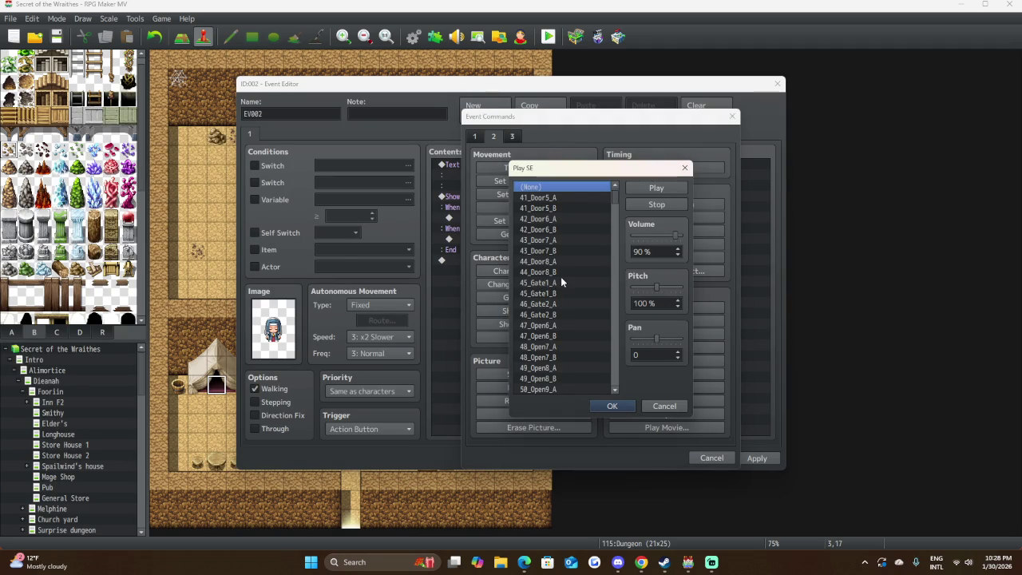
Lower the sound effect volume to 20% and browse the sound list from Computer onward.
{"action": "scroll", "coordinate": [562, 283], "scroll_direction": "down", "scroll_amount": 1}
{"action": "scroll", "coordinate": [561, 279], "scroll_direction": "down", "scroll_amount": 5}
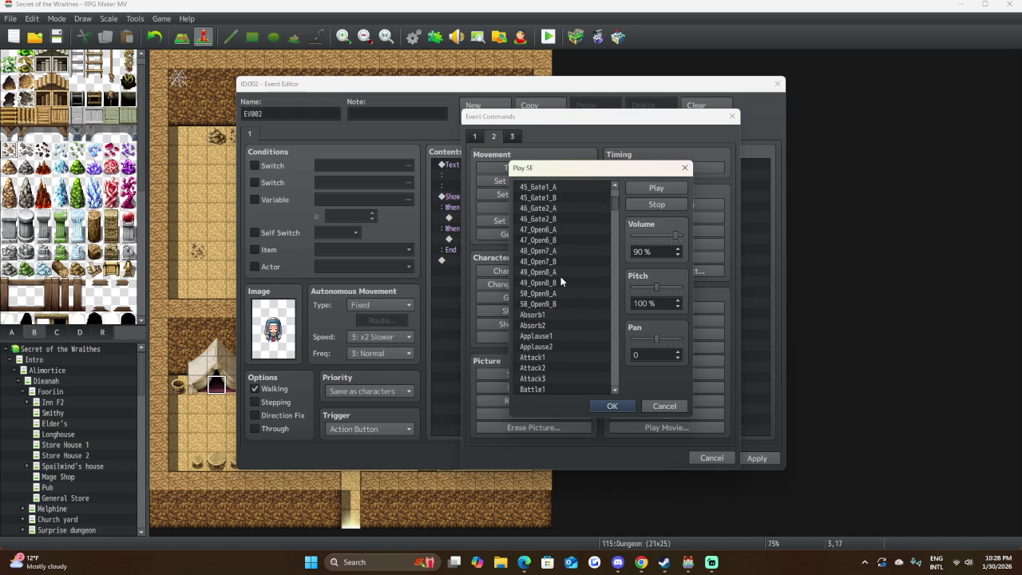
{"action": "scroll", "coordinate": [560, 277], "scroll_direction": "down", "scroll_amount": 10}
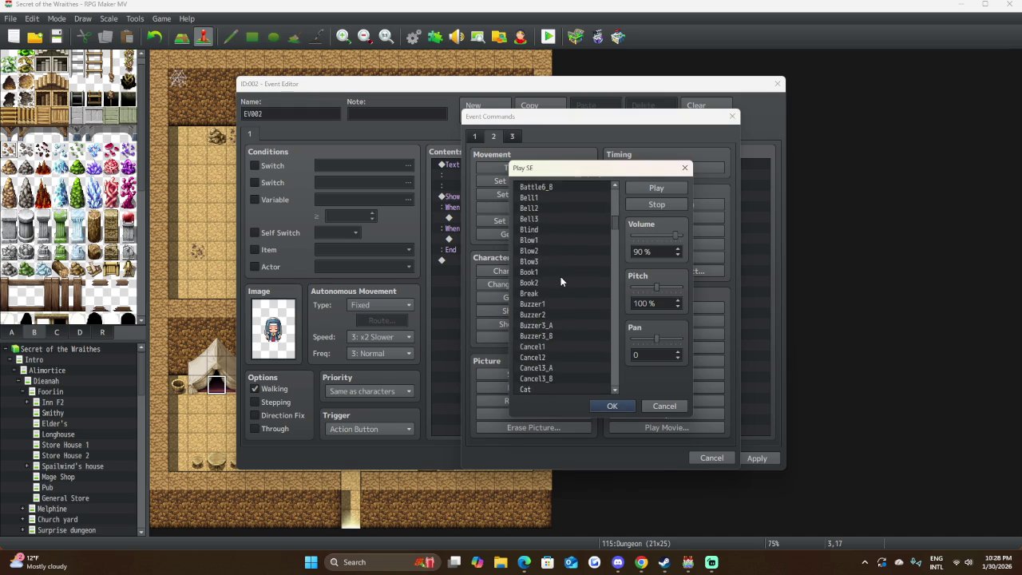
{"action": "scroll", "coordinate": [561, 277], "scroll_direction": "down", "scroll_amount": 4}
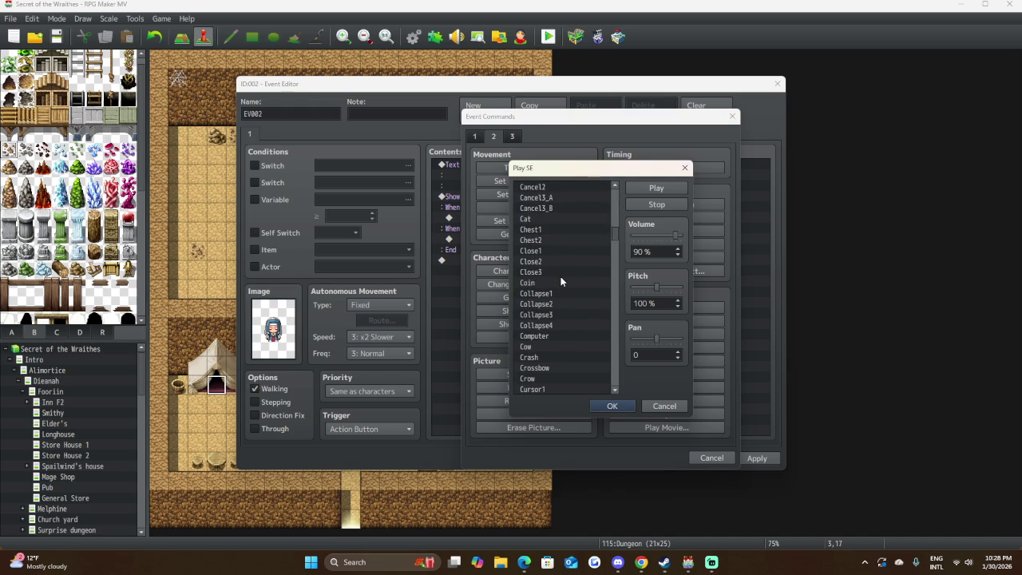
{"action": "scroll", "coordinate": [561, 276], "scroll_direction": "down", "scroll_amount": 1}
{"action": "left_click_drag", "start_coordinate": [676, 235], "coordinate": [646, 236]}
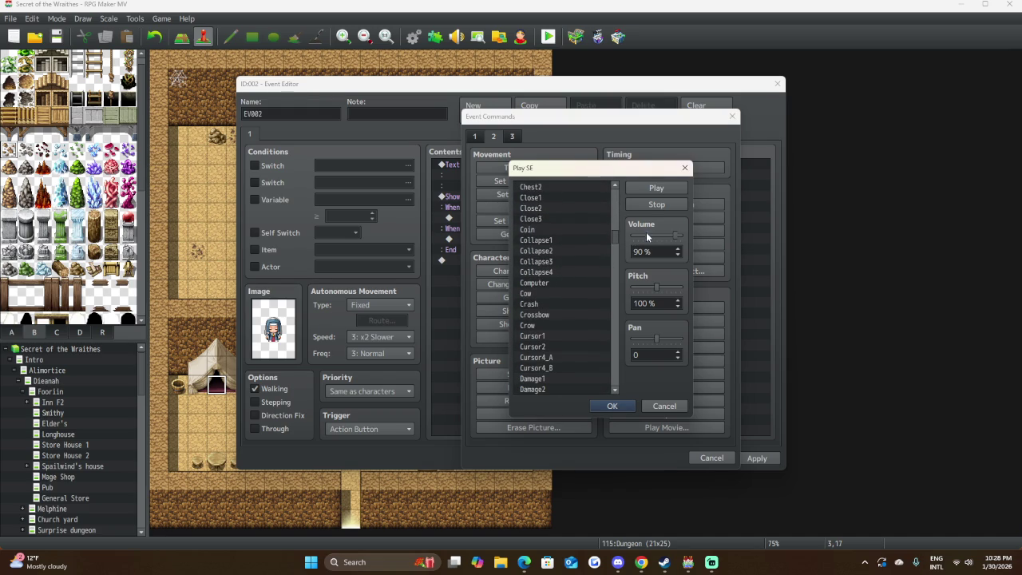
{"action": "scroll", "coordinate": [560, 286], "scroll_direction": "up", "scroll_amount": 1}
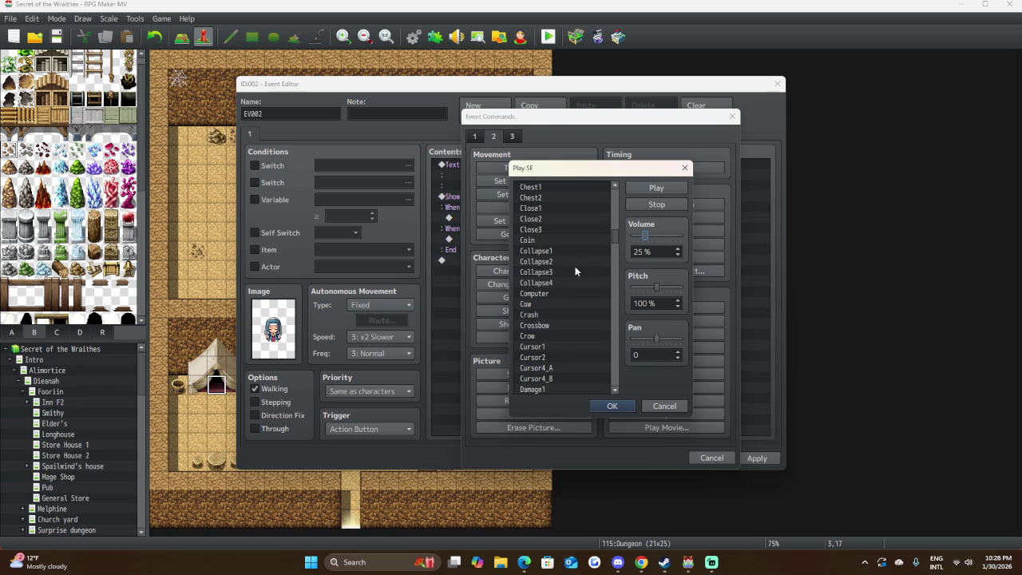
{"action": "left_click_drag", "start_coordinate": [647, 235], "coordinate": [643, 234]}
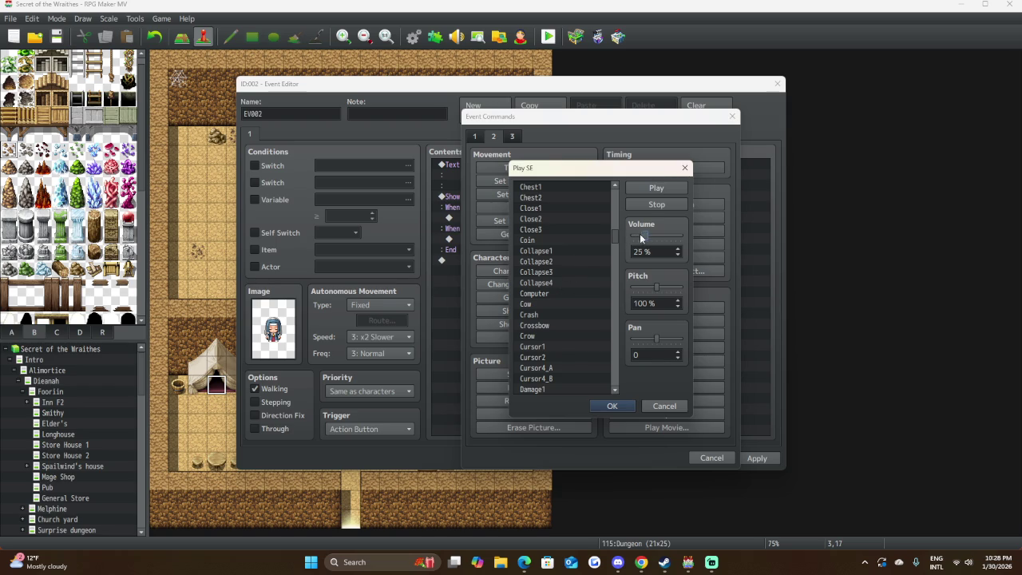
{"action": "left_click", "coordinate": [543, 294]}
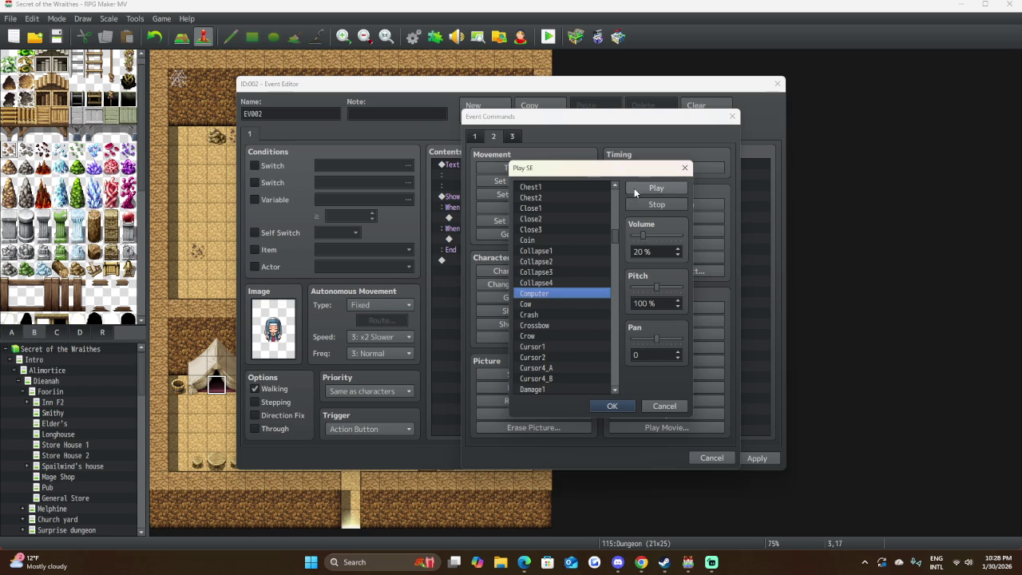
{"action": "scroll", "coordinate": [551, 350], "scroll_direction": "down", "scroll_amount": 5}
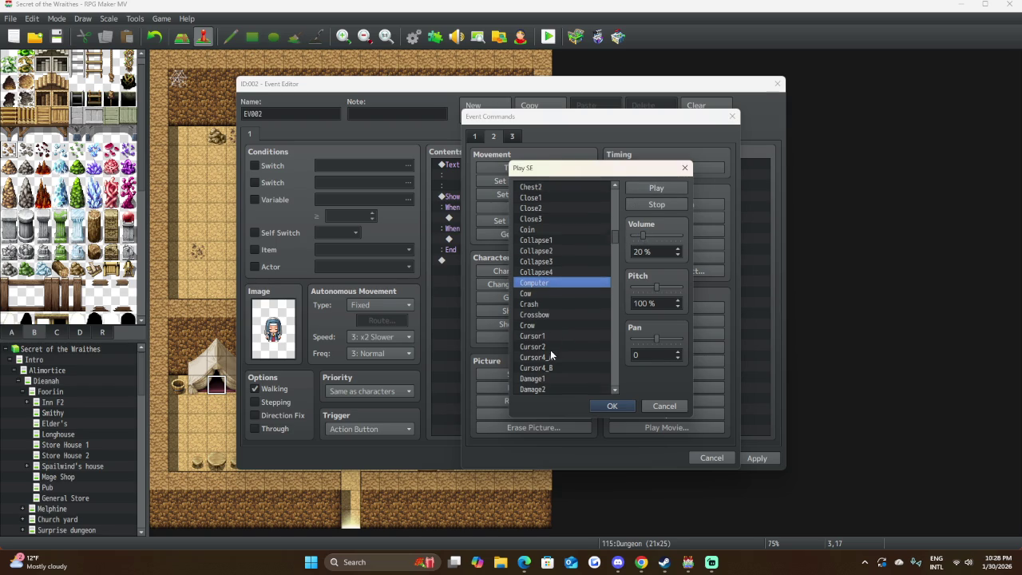
{"action": "scroll", "coordinate": [545, 343], "scroll_direction": "down", "scroll_amount": 4}
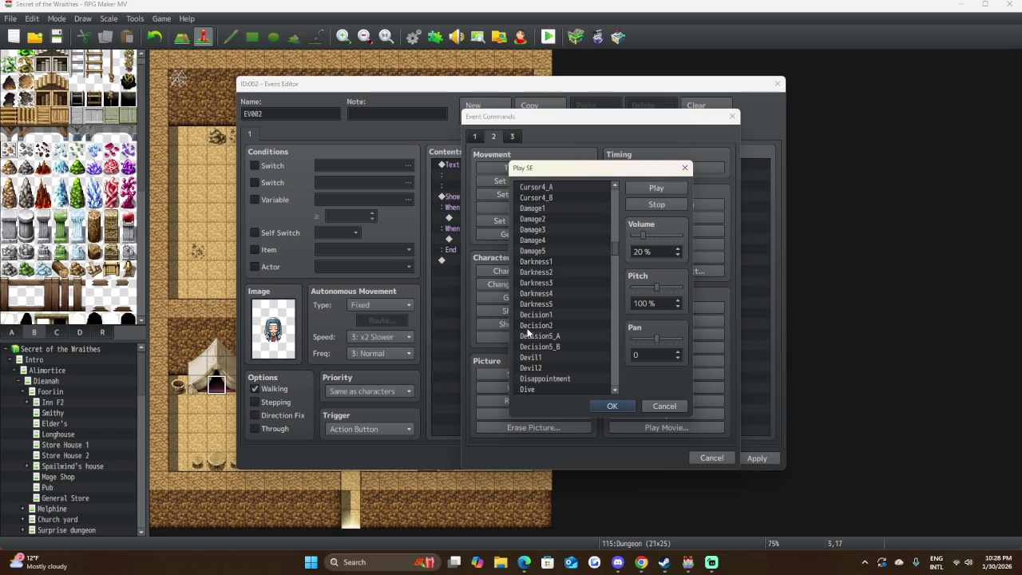
{"action": "scroll", "coordinate": [523, 331], "scroll_direction": "up", "scroll_amount": 2}
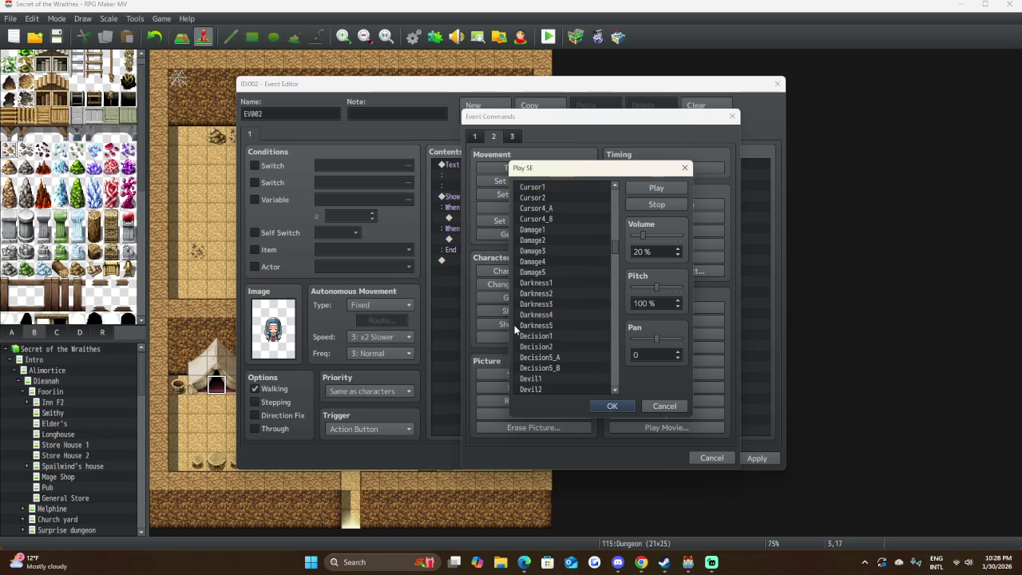
{"action": "scroll", "coordinate": [516, 329], "scroll_direction": "down", "scroll_amount": 2}
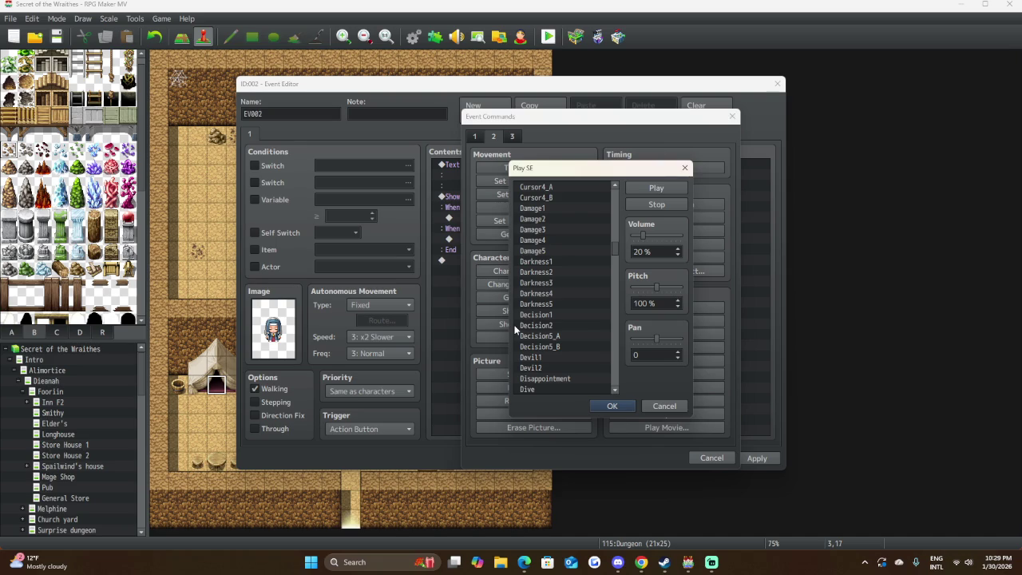
{"action": "scroll", "coordinate": [515, 328], "scroll_direction": "up", "scroll_amount": 1}
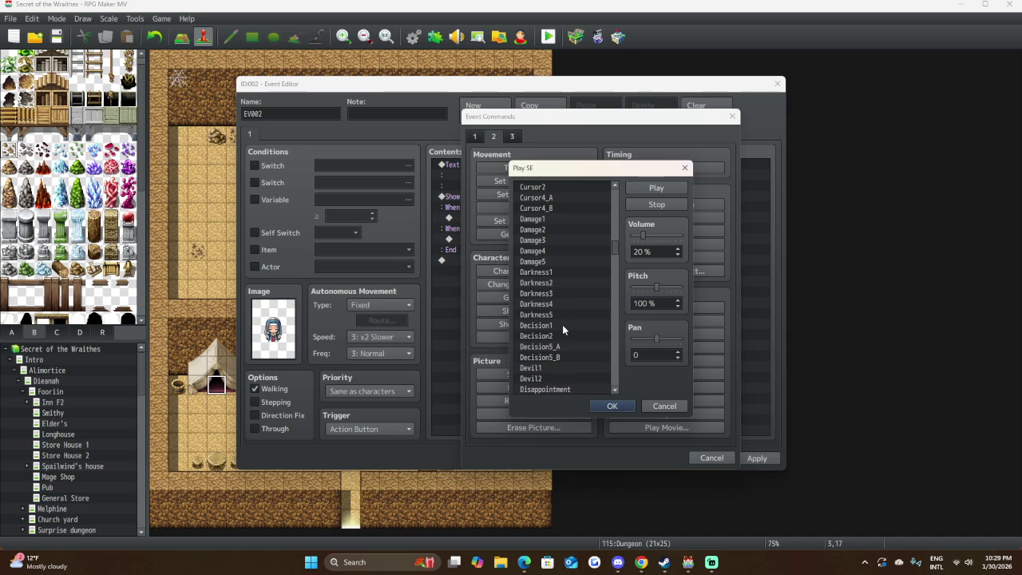
{"action": "scroll", "coordinate": [565, 300], "scroll_direction": "down", "scroll_amount": 3}
{"action": "scroll", "coordinate": [554, 293], "scroll_direction": "down", "scroll_amount": 3}
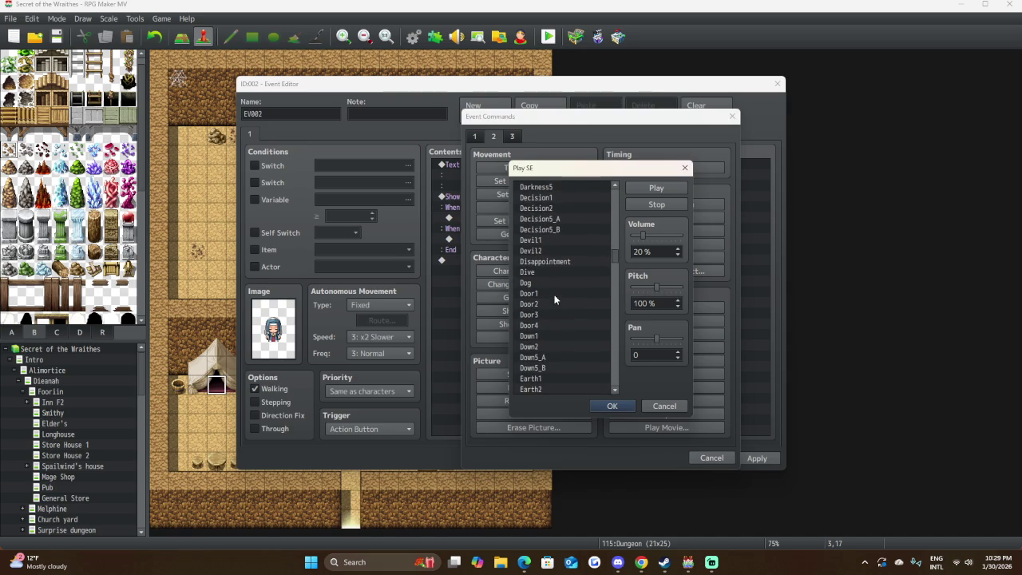
Audition the Down5_A, Down5_B, Heal1 and Heal3 sound effects.
{"action": "left_click", "coordinate": [541, 304]}
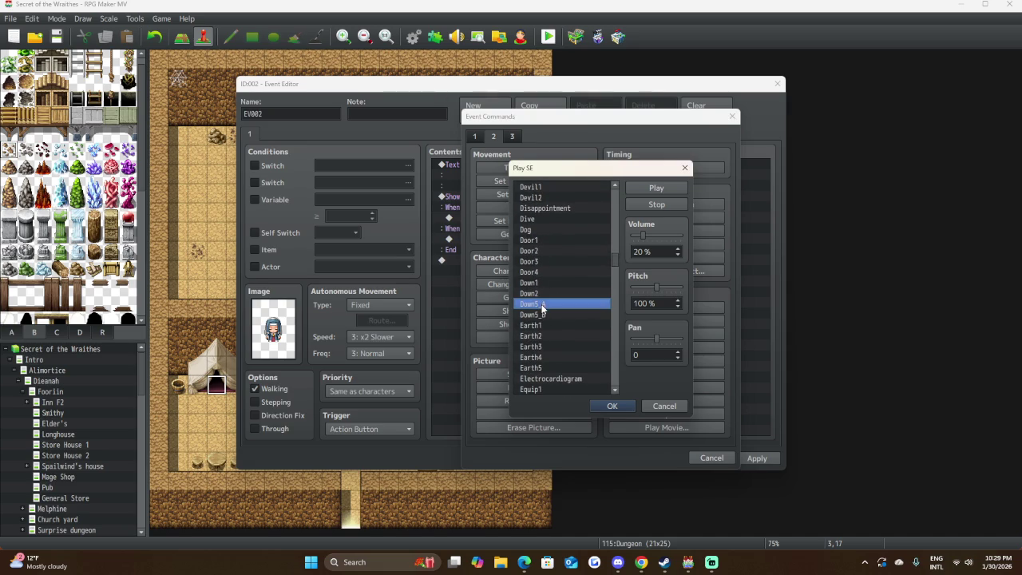
{"action": "left_click", "coordinate": [671, 190]}
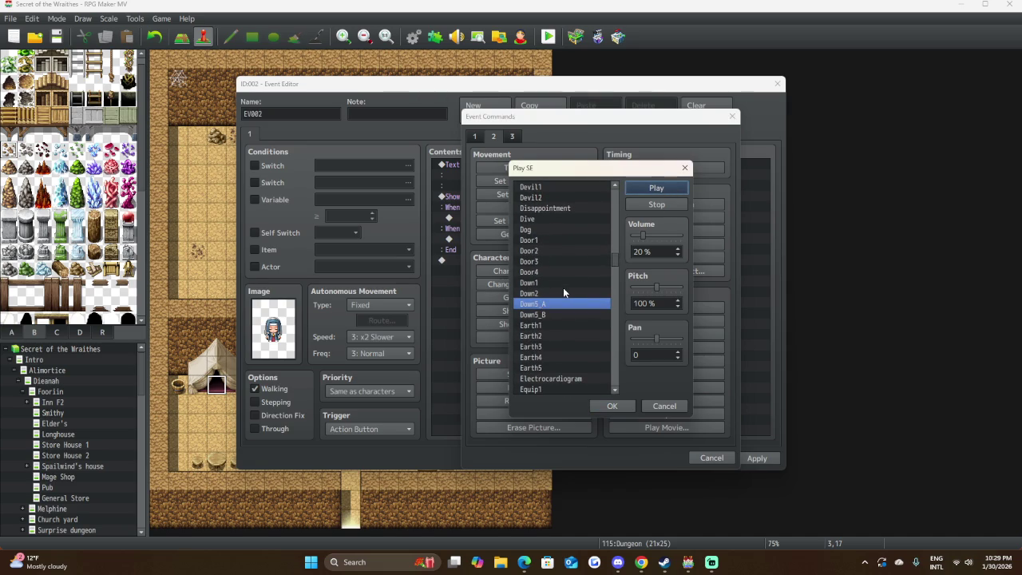
{"action": "left_click", "coordinate": [551, 314]}
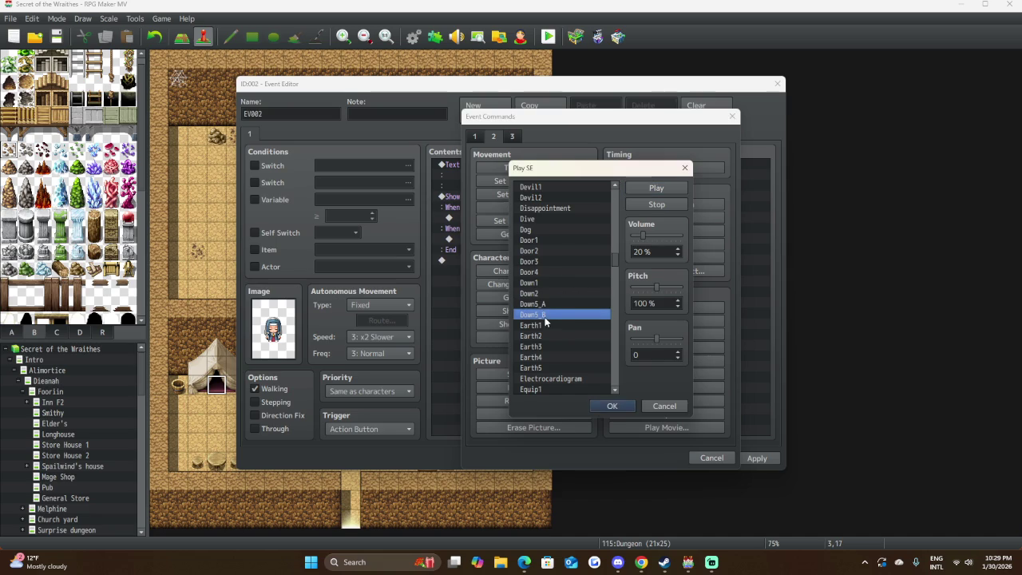
{"action": "left_click", "coordinate": [655, 187]}
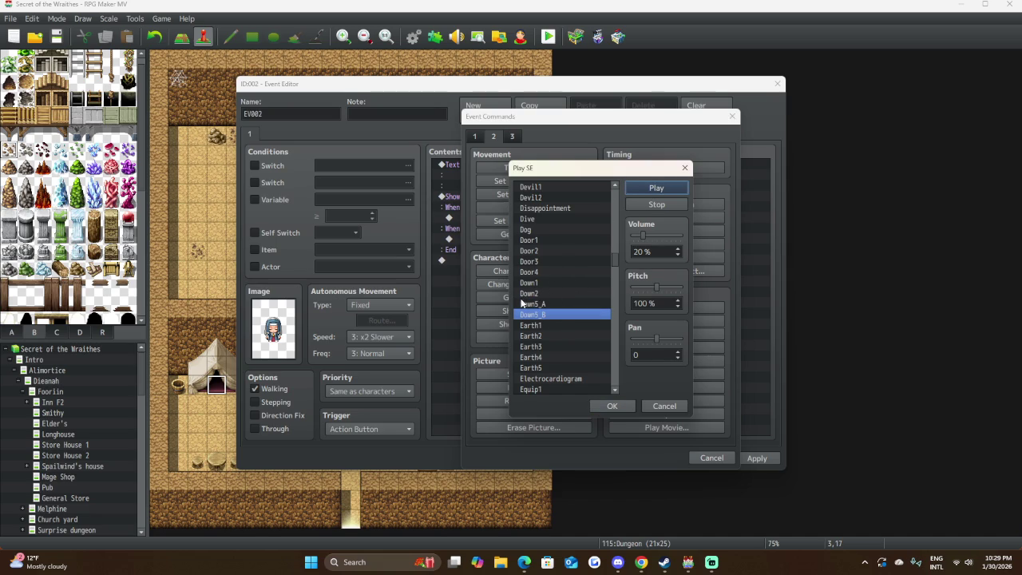
{"action": "scroll", "coordinate": [556, 364], "scroll_direction": "down", "scroll_amount": 1}
{"action": "scroll", "coordinate": [553, 361], "scroll_direction": "down", "scroll_amount": 4}
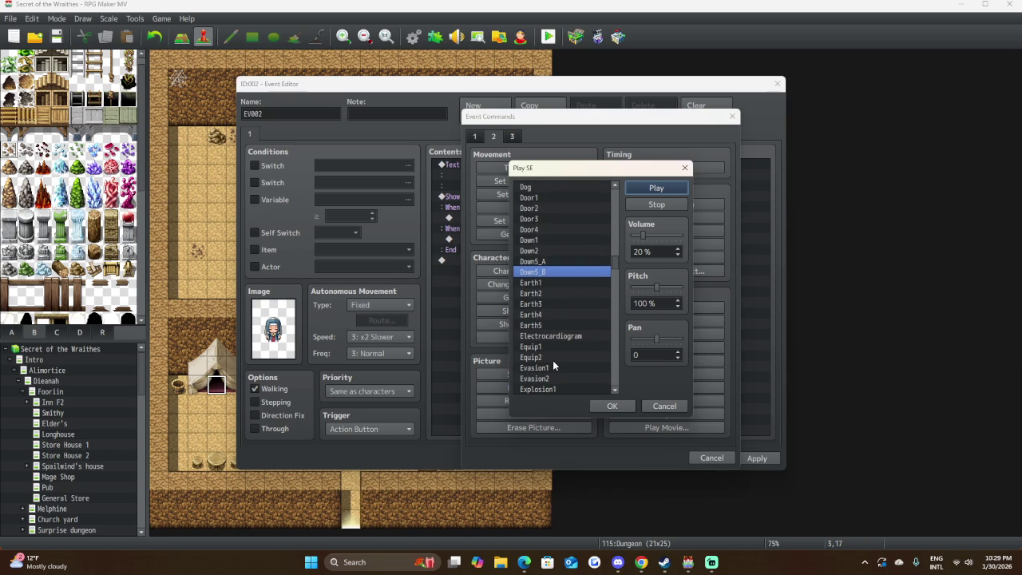
{"action": "scroll", "coordinate": [553, 360], "scroll_direction": "down", "scroll_amount": 3}
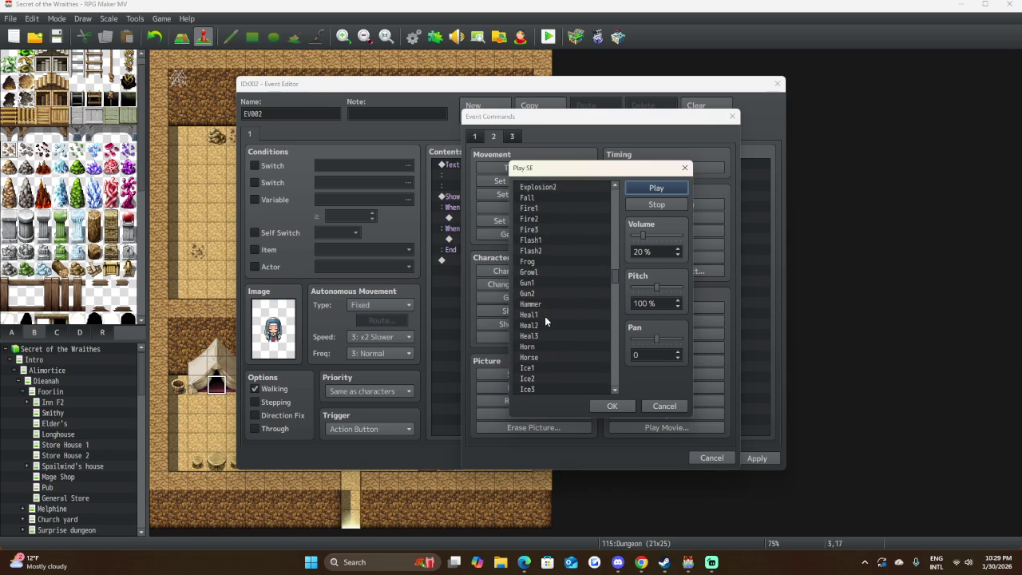
{"action": "left_click", "coordinate": [544, 317]}
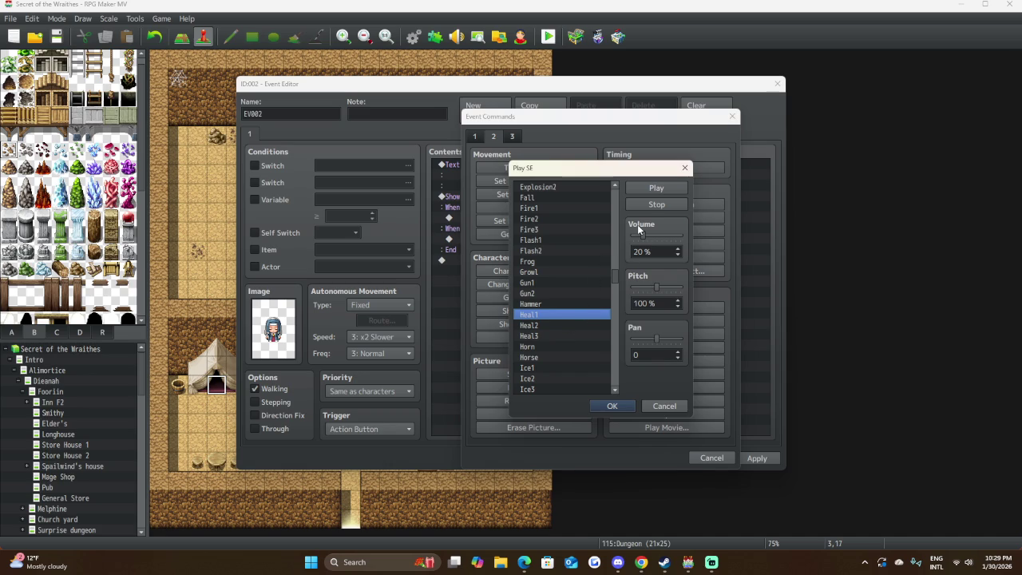
{"action": "left_click", "coordinate": [646, 189]}
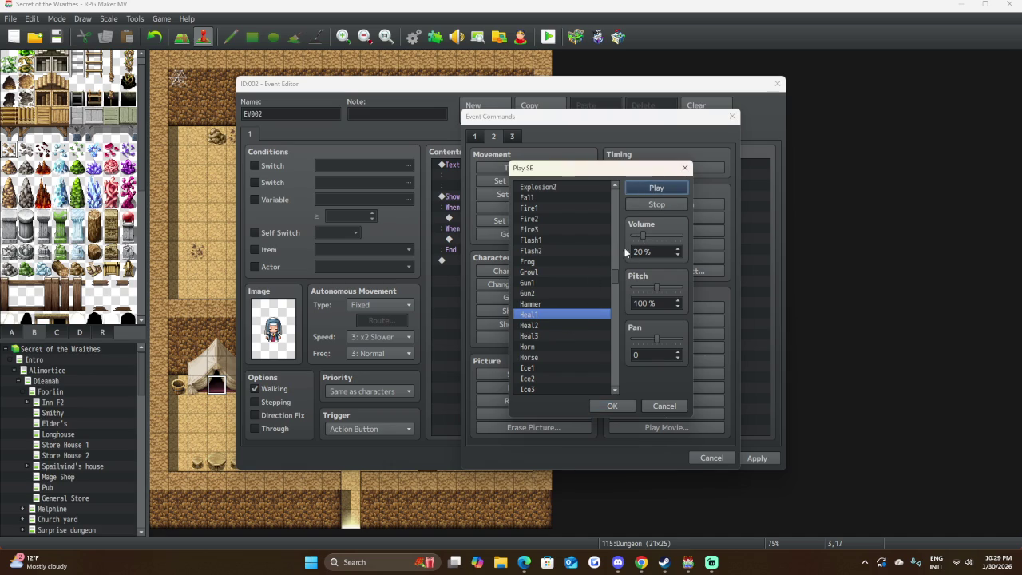
{"action": "left_click", "coordinate": [528, 325]}
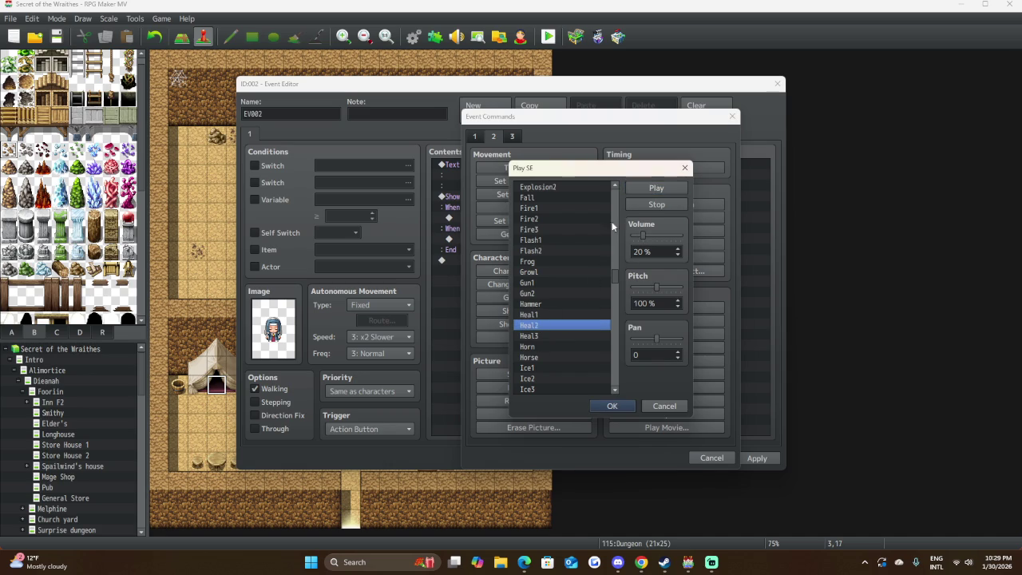
{"action": "left_click", "coordinate": [529, 335]}
{"action": "left_click", "coordinate": [651, 190]}
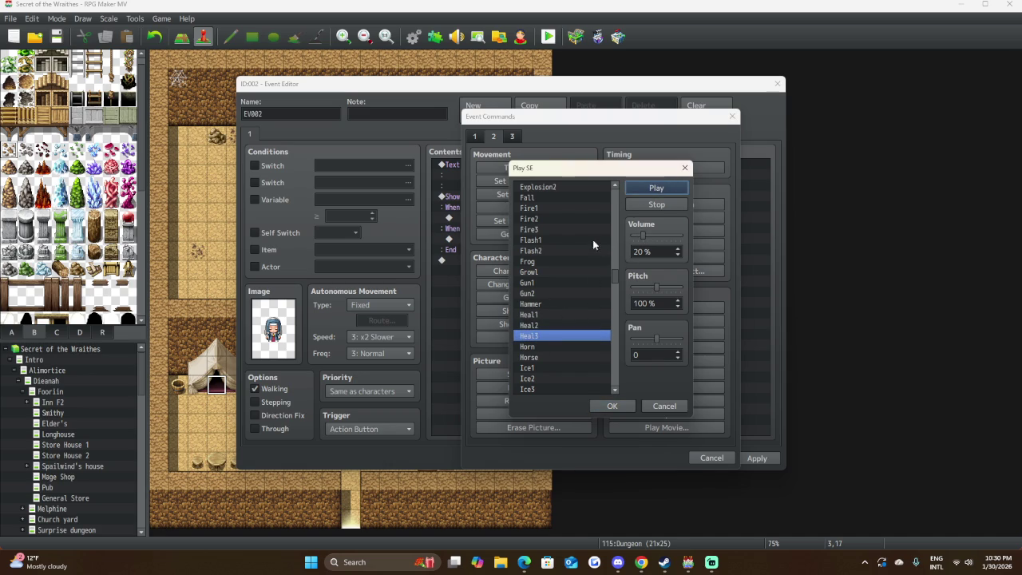
Set pitch to 50%, compare Heal1–3, and insert Heal3 (20, 50, 0) into the Yes branch.
{"action": "left_click", "coordinate": [680, 287]}
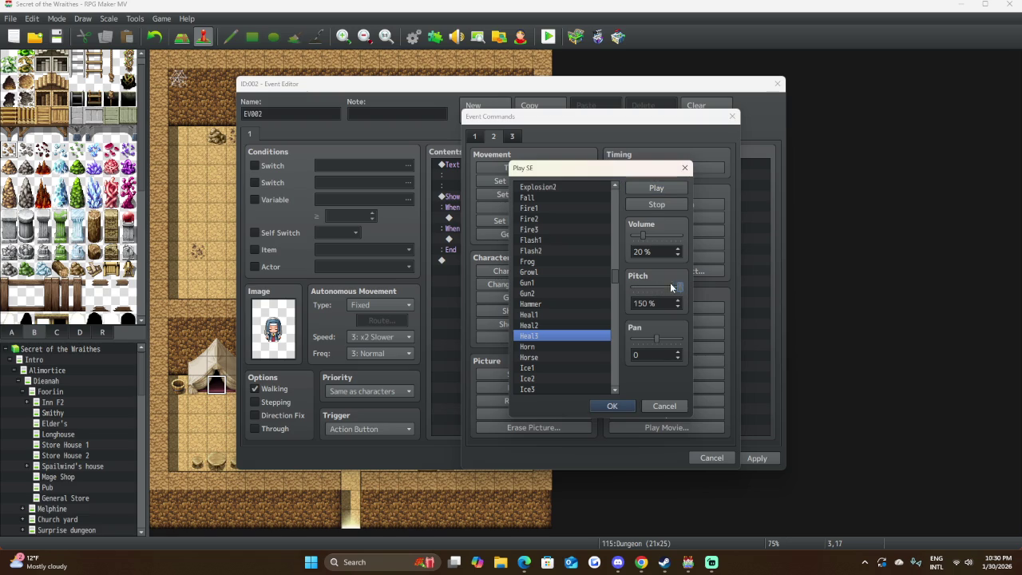
{"action": "left_click_drag", "start_coordinate": [681, 289], "coordinate": [634, 293]}
{"action": "left_click", "coordinate": [648, 188]}
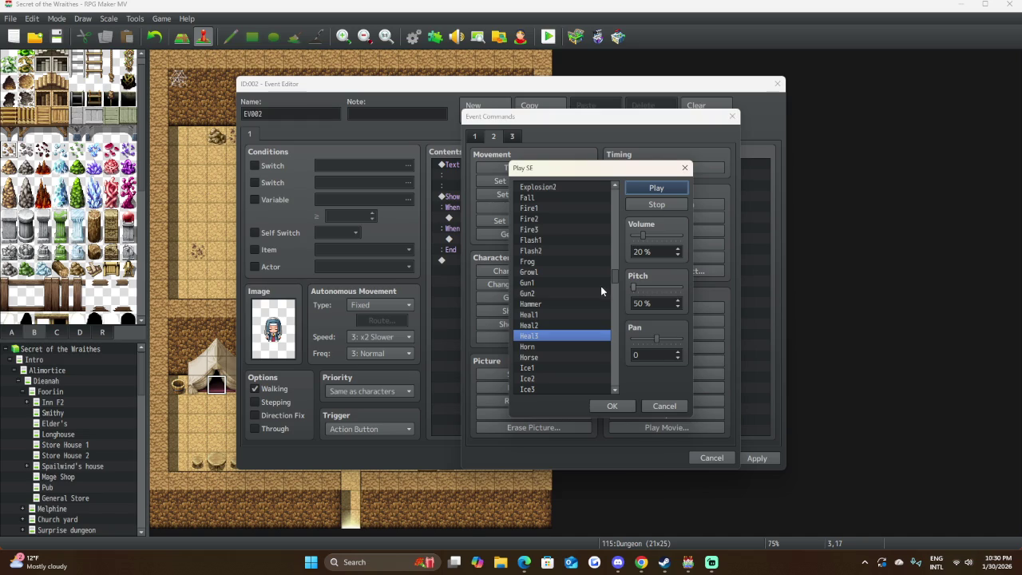
{"action": "left_click", "coordinate": [530, 327]}
{"action": "left_click", "coordinate": [673, 188]}
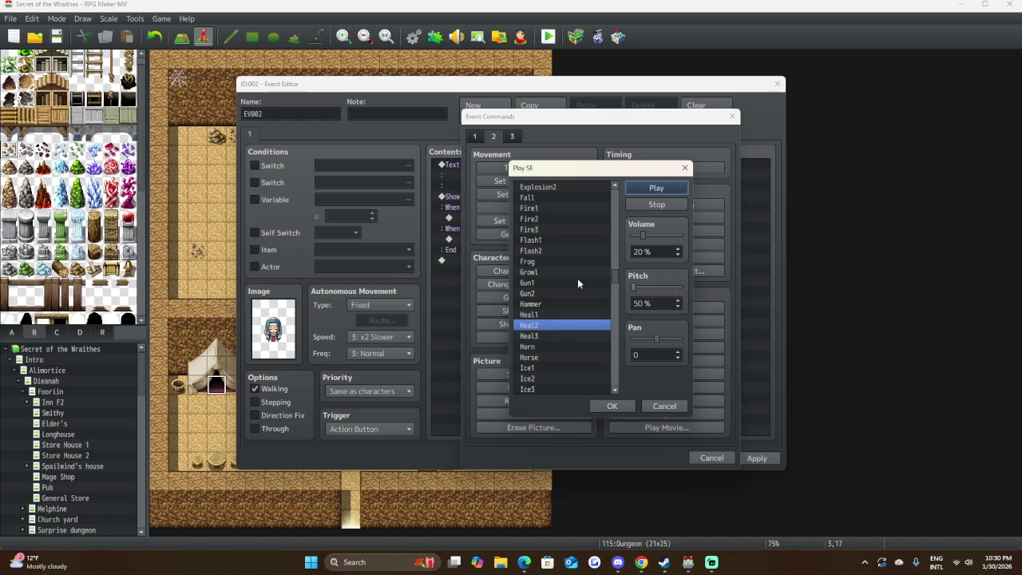
{"action": "left_click", "coordinate": [551, 316]}
{"action": "left_click", "coordinate": [653, 189]}
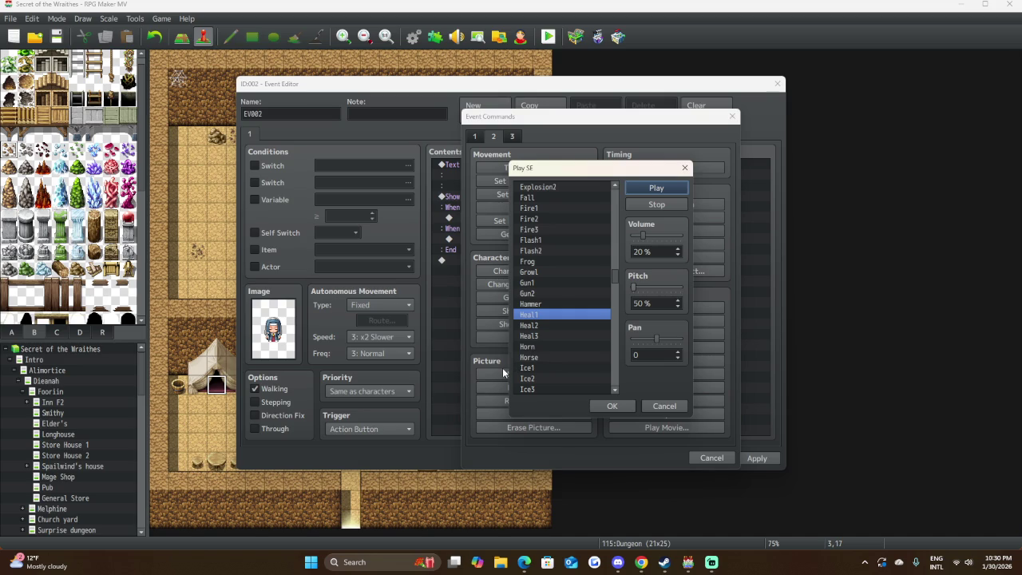
{"action": "left_click", "coordinate": [539, 336]}
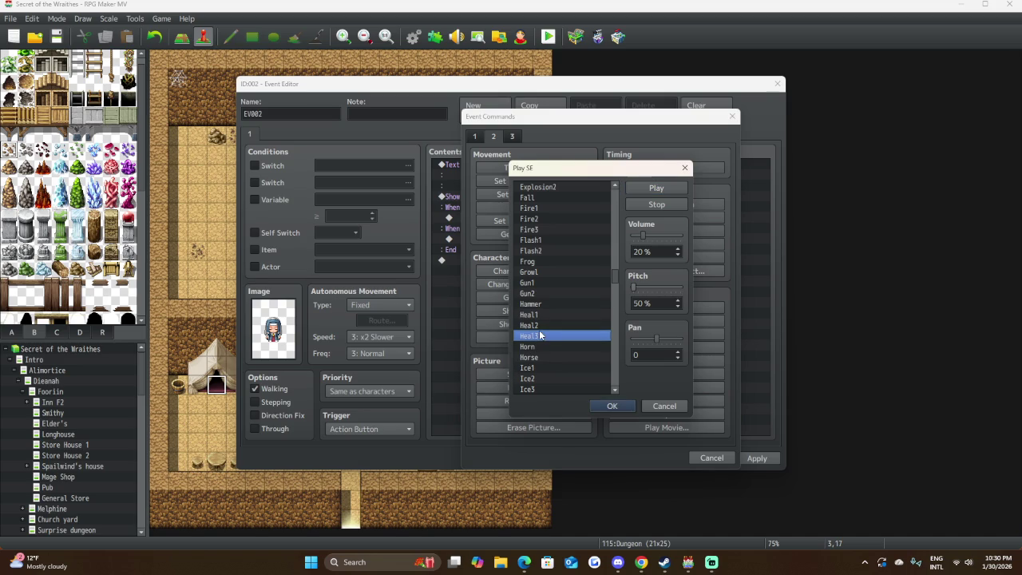
{"action": "left_click", "coordinate": [655, 188]}
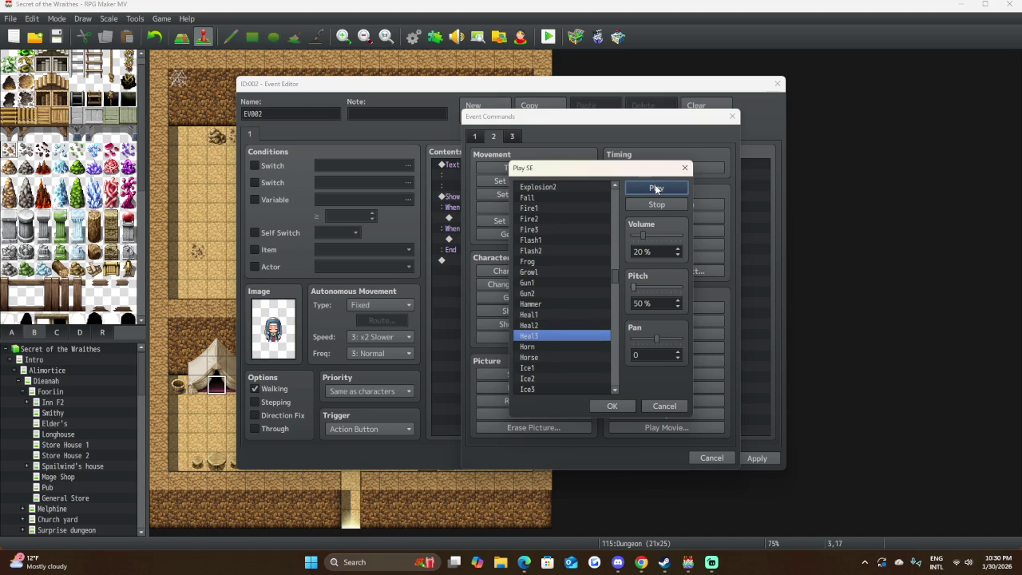
{"action": "left_click", "coordinate": [600, 405]}
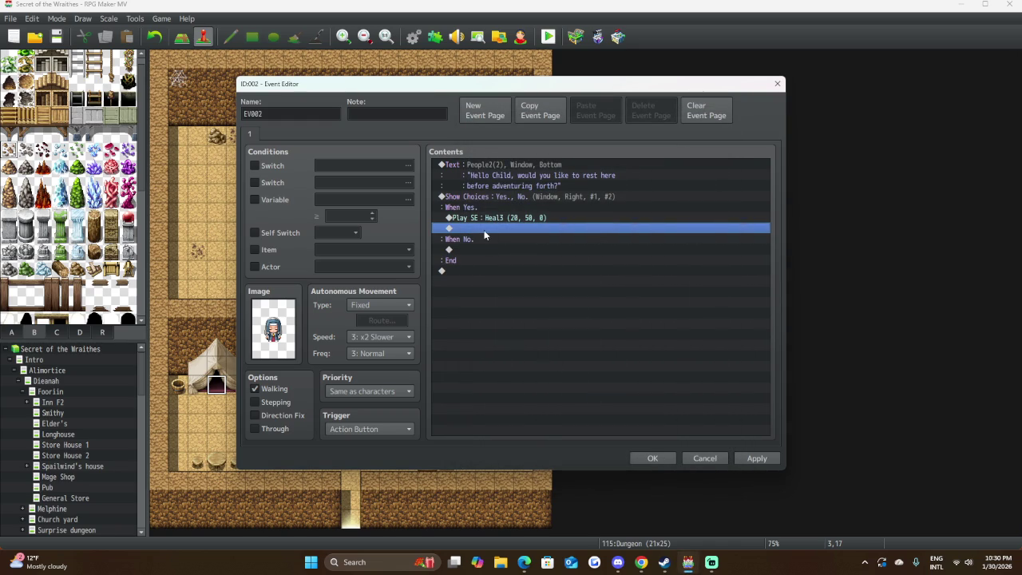
Insert Recover All for the Entire Party beneath the Heal3 sound in the Yes branch.
{"action": "double_click", "coordinate": [484, 231]}
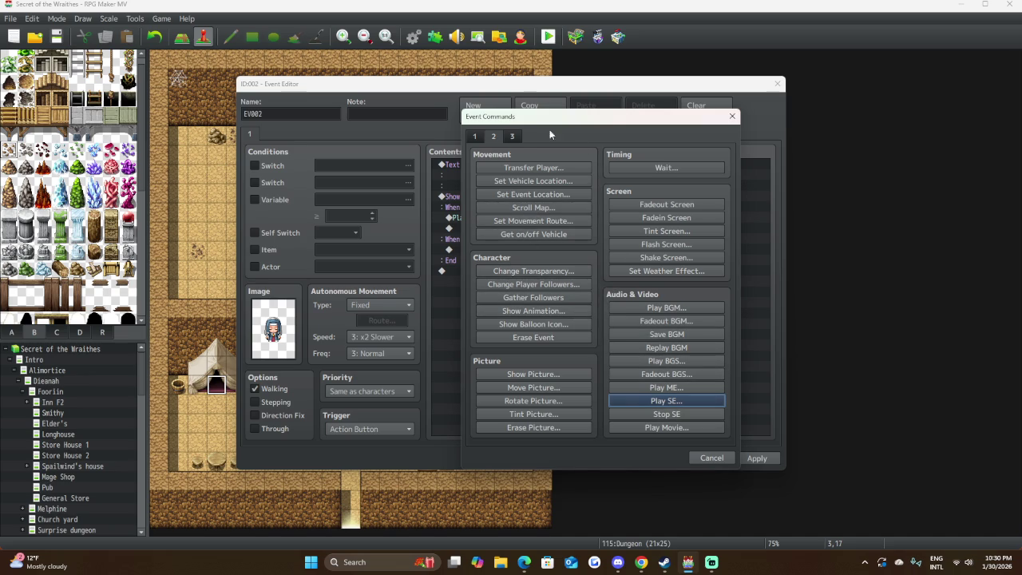
{"action": "left_click", "coordinate": [475, 136]}
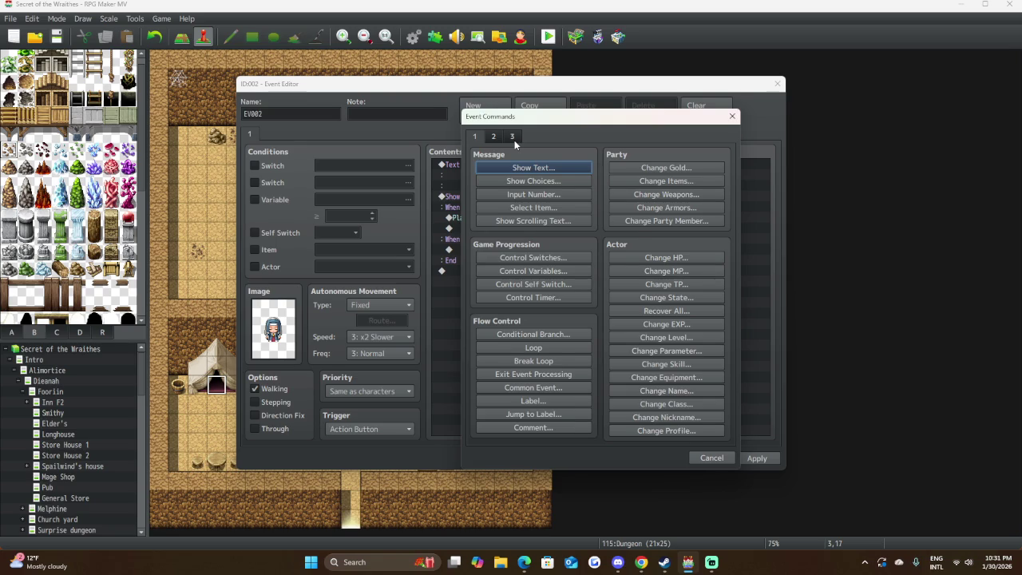
{"action": "left_click", "coordinate": [512, 139]}
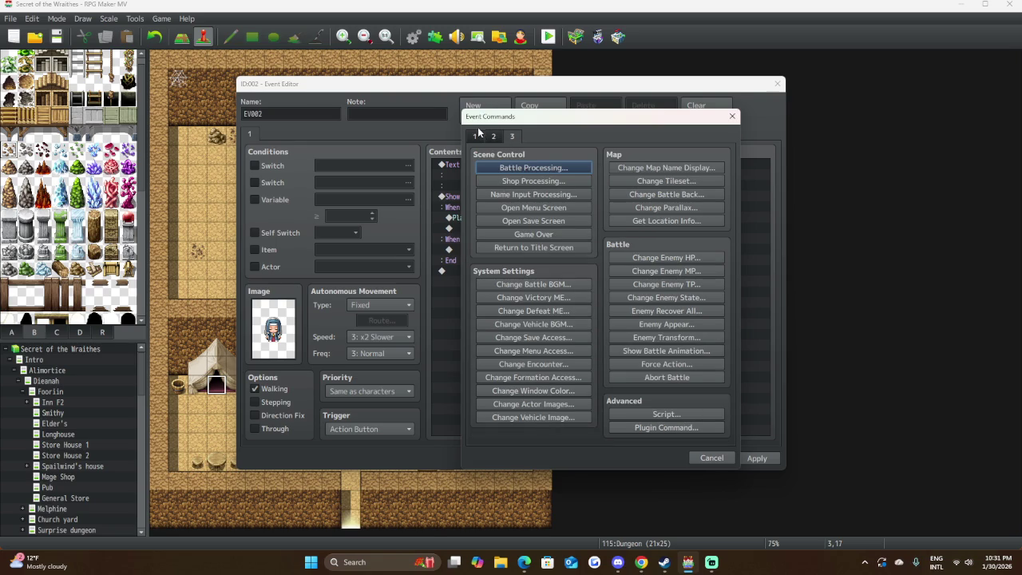
{"action": "left_click", "coordinate": [476, 136]}
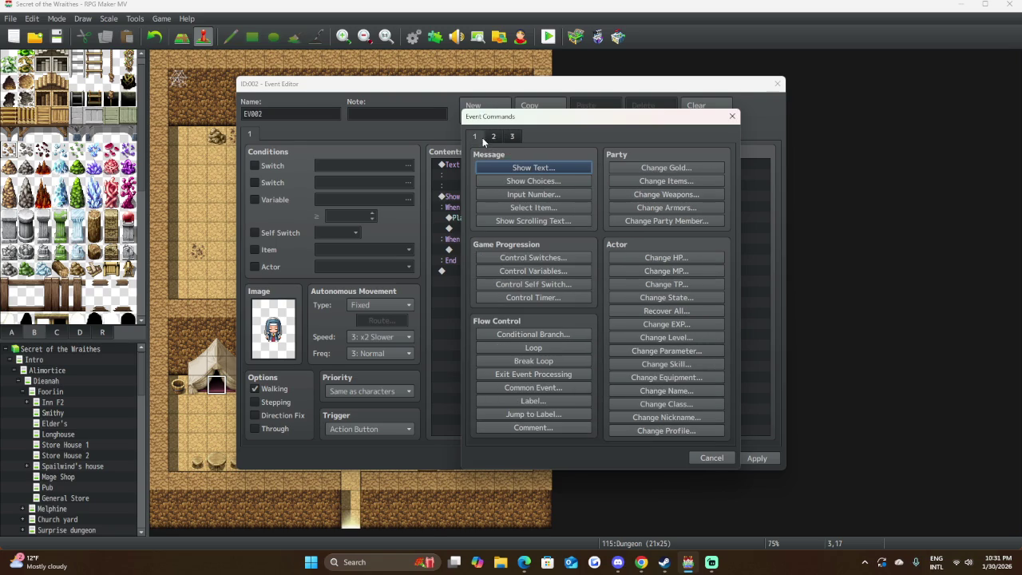
{"action": "left_click", "coordinate": [669, 309]}
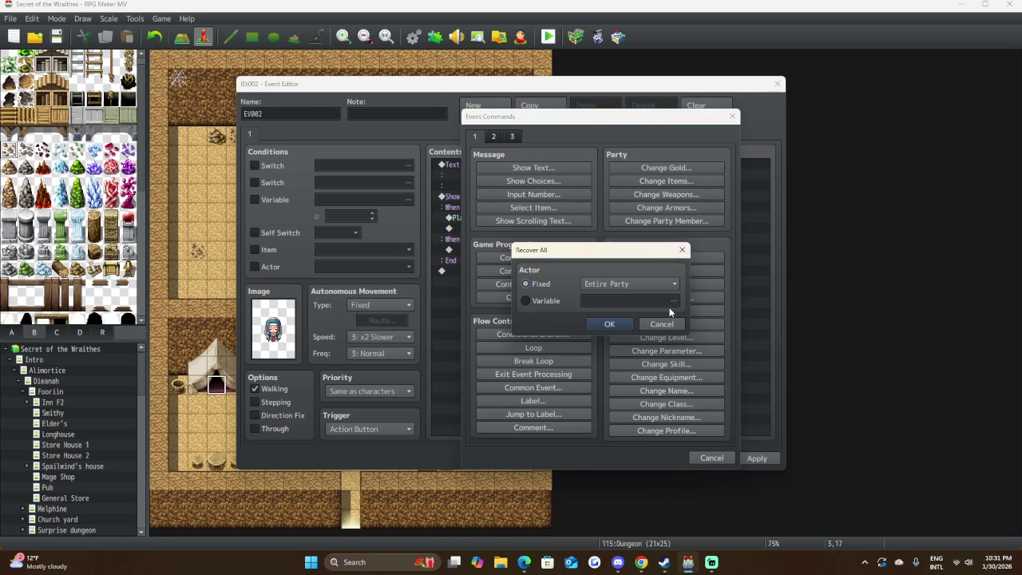
{"action": "left_click", "coordinate": [626, 326]}
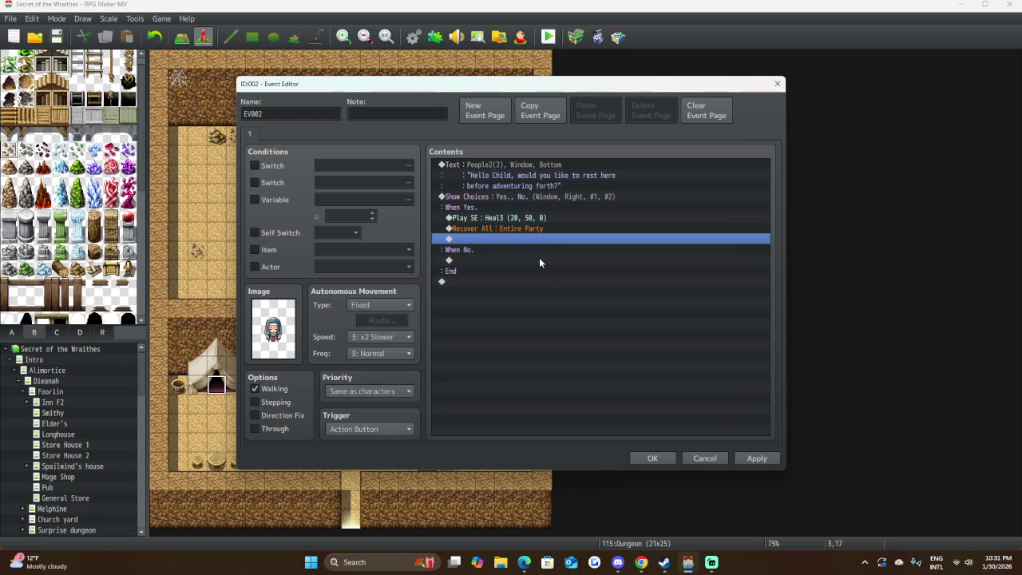
{"action": "left_click", "coordinate": [491, 209]}
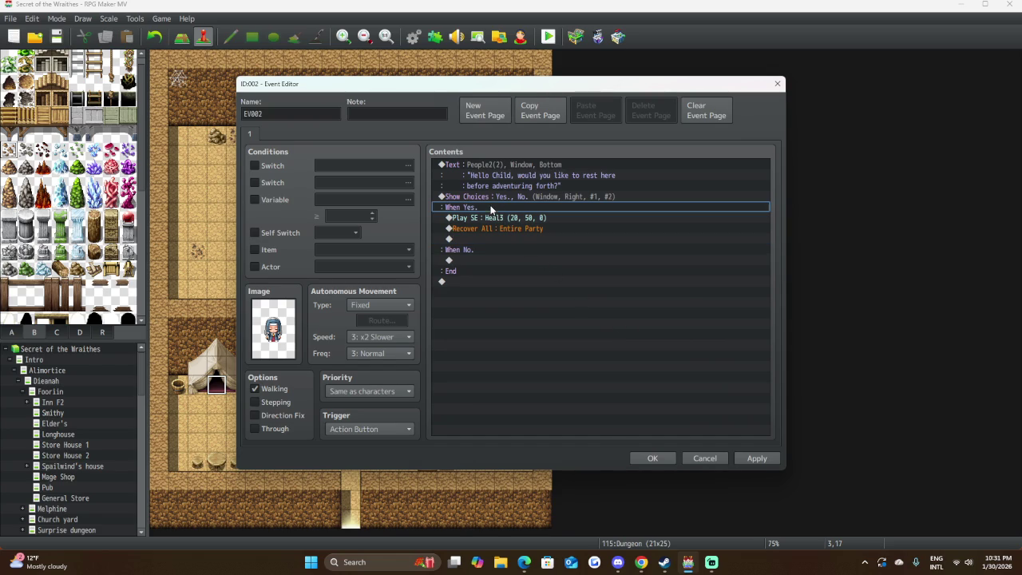
{"action": "left_click", "coordinate": [490, 197]}
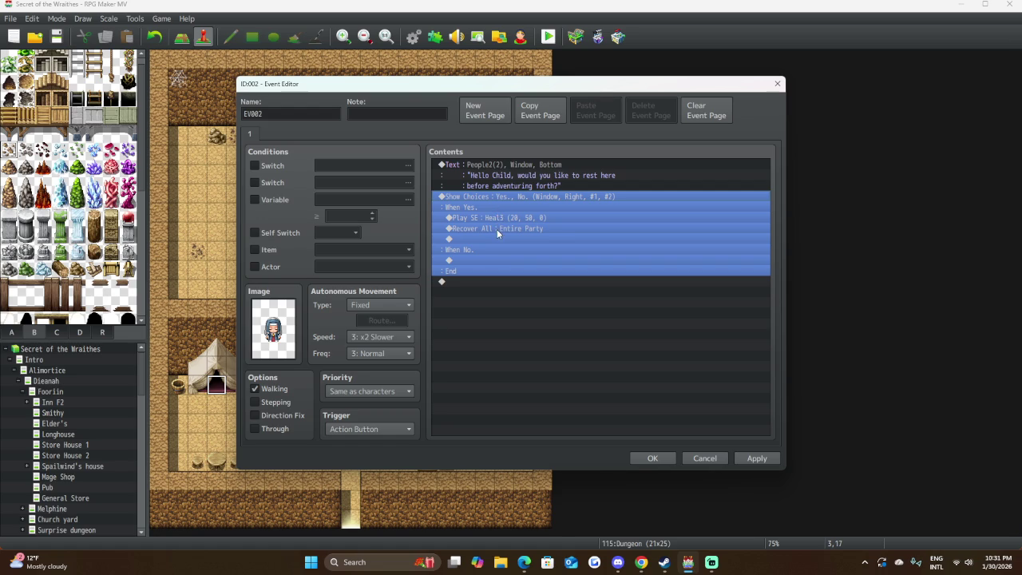
Delete the Recover All : Entire Party command from the Yes branch and select the greeting.
{"action": "left_click", "coordinate": [497, 231]}
{"action": "key", "text": "Delete"}
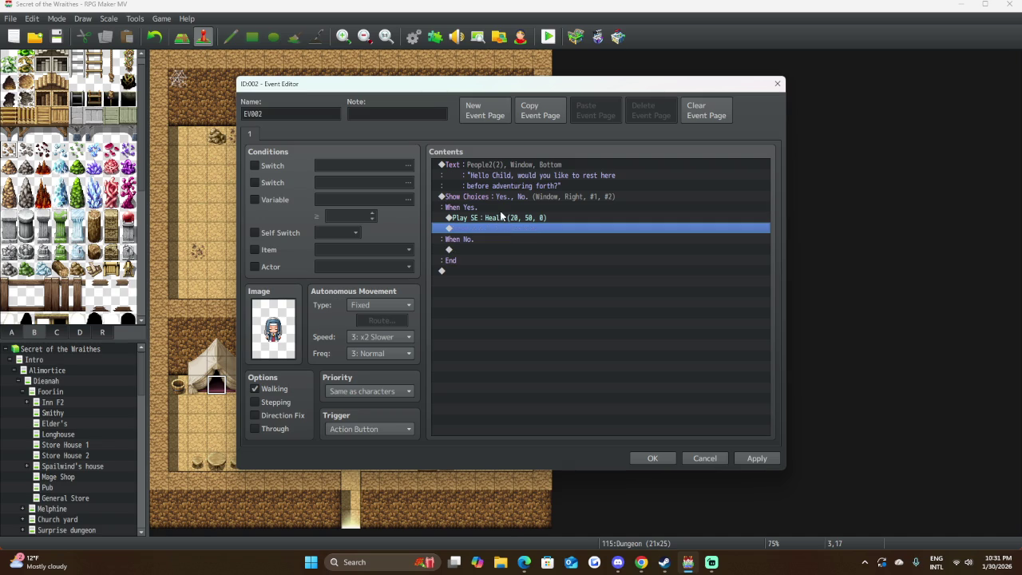
{"action": "left_click", "coordinate": [489, 163]}
Append 'It may not be the best rest, but it is free.' to the greeting and preview it.
{"action": "double_click", "coordinate": [500, 164]}
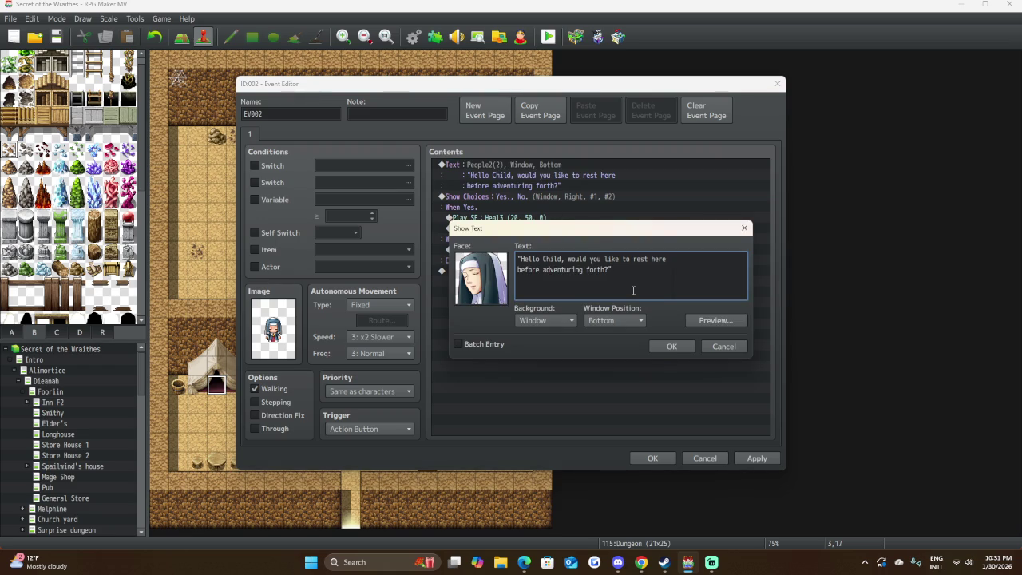
{"action": "type", "text": "It "}
{"action": "type", "text": "may not"}
{"action": "type", "text": "be the"}
{"action": "type", "text": " best "}
{"action": "type", "text": "rest"}
{"action": "type", "text": ", but i"}
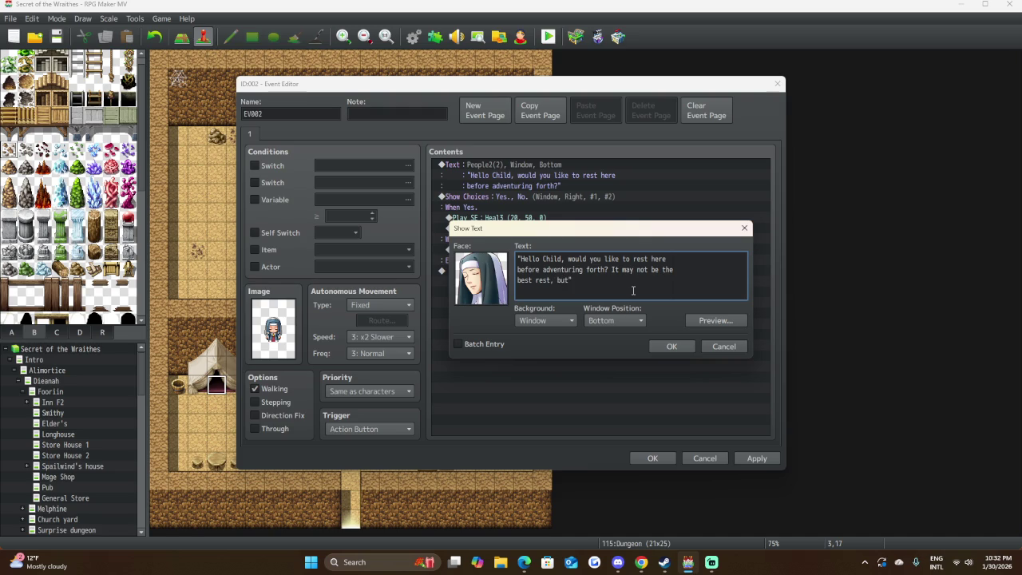
{"action": "type", "text": "t is f"}
{"action": "type", "text": "ree"}
{"action": "type", "text": "."}
{"action": "left_click", "coordinate": [710, 322]}
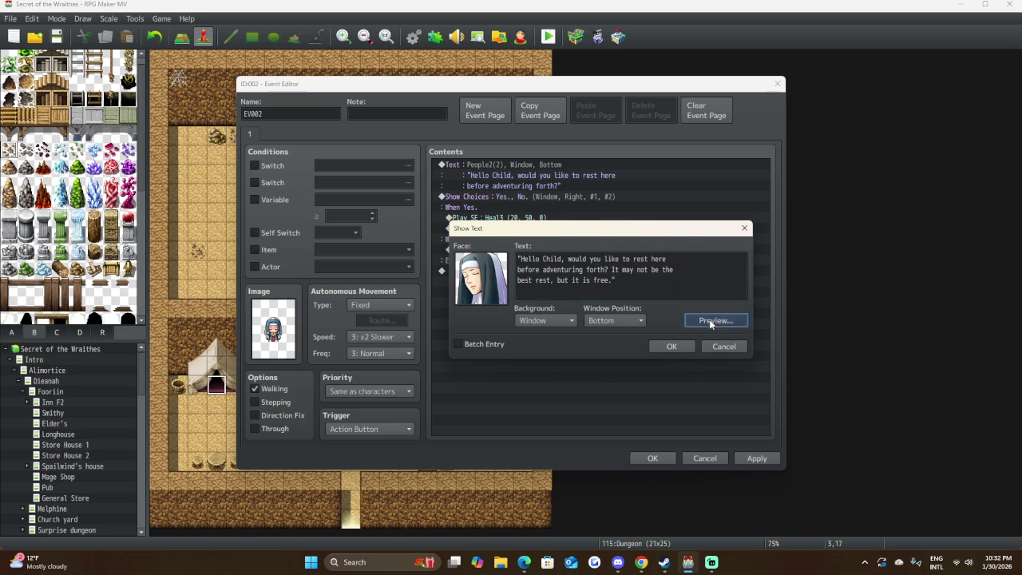
{"action": "left_click", "coordinate": [788, 341]}
{"action": "left_click", "coordinate": [663, 345]}
{"action": "double_click", "coordinate": [471, 238]}
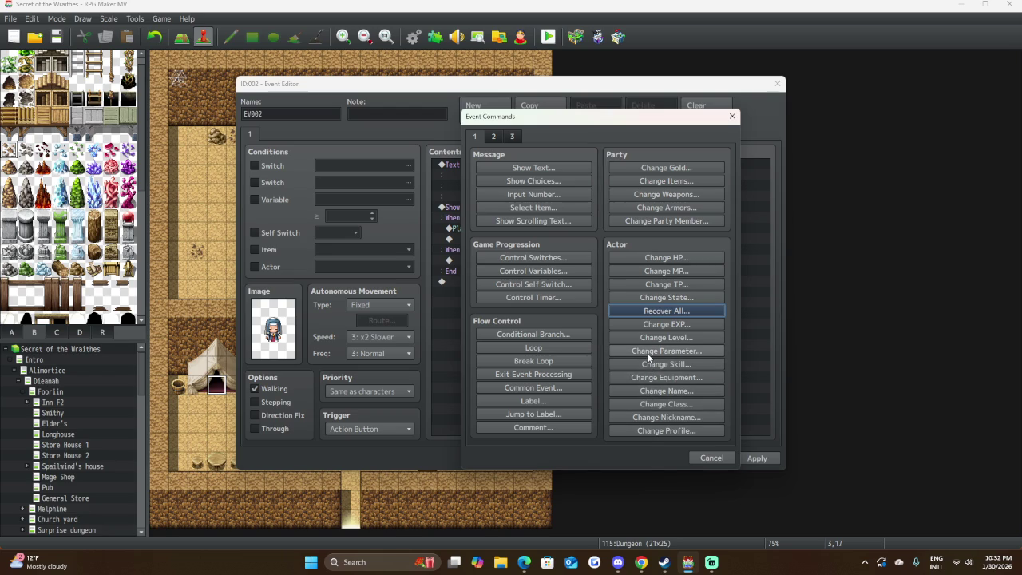
{"action": "left_click", "coordinate": [656, 297]}
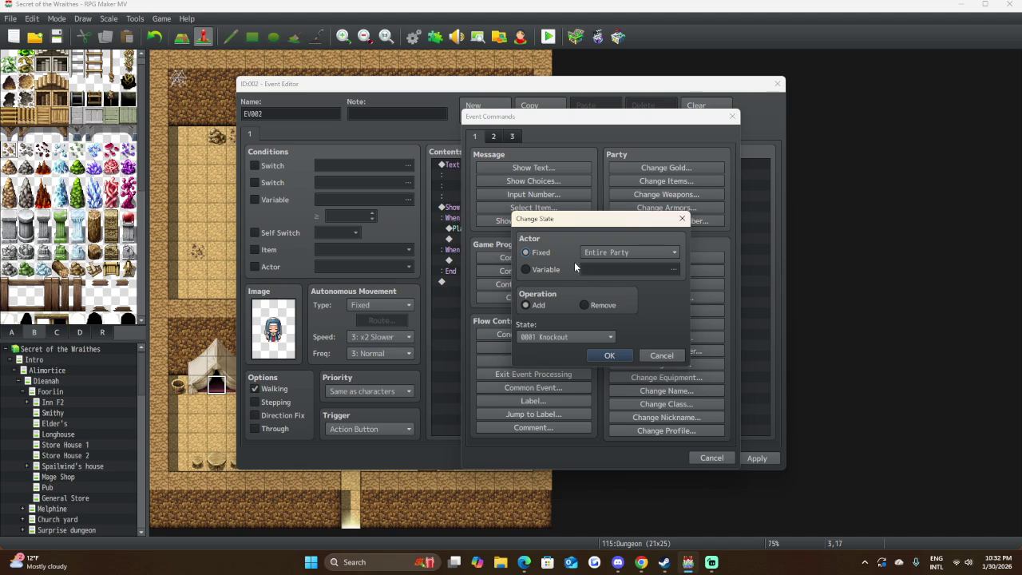
{"action": "left_click", "coordinate": [570, 336]}
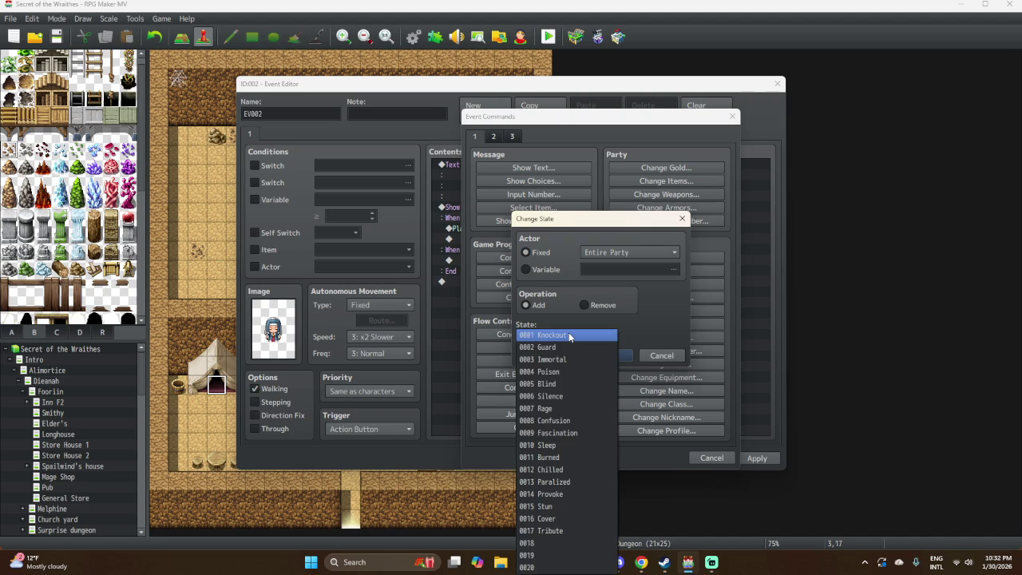
{"action": "left_click", "coordinate": [593, 328]}
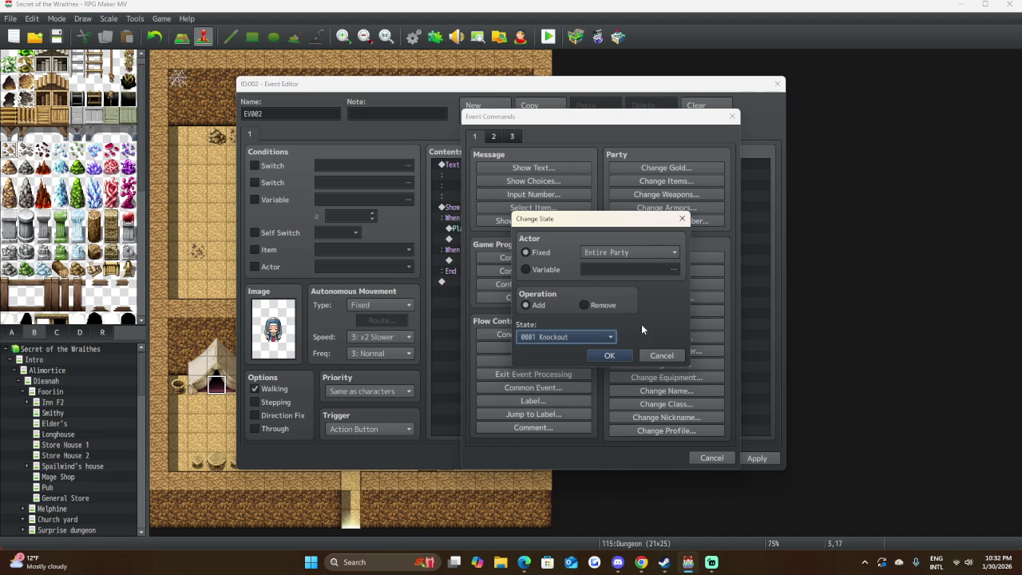
{"action": "left_click", "coordinate": [662, 356]}
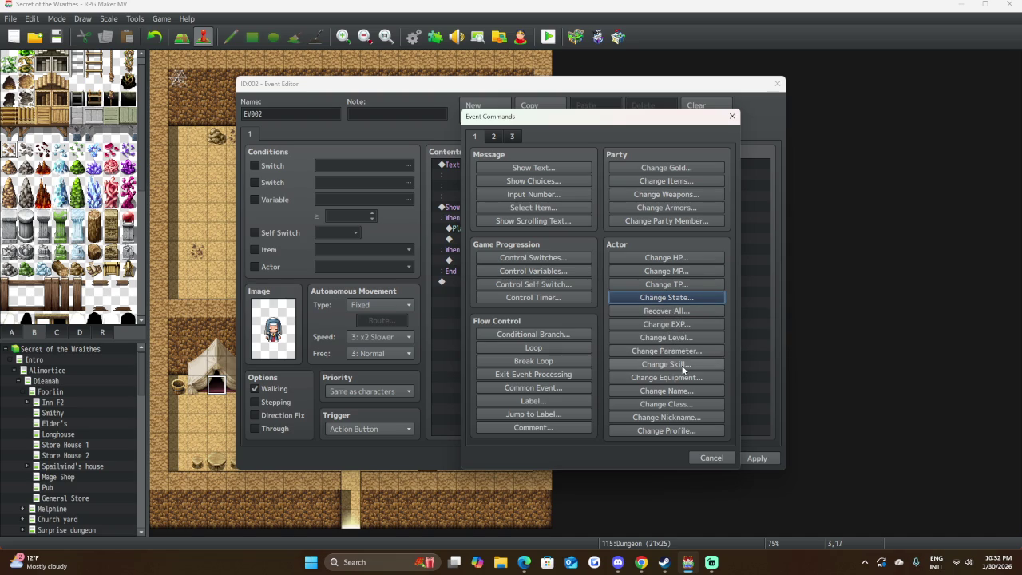
{"action": "left_click", "coordinate": [672, 261]}
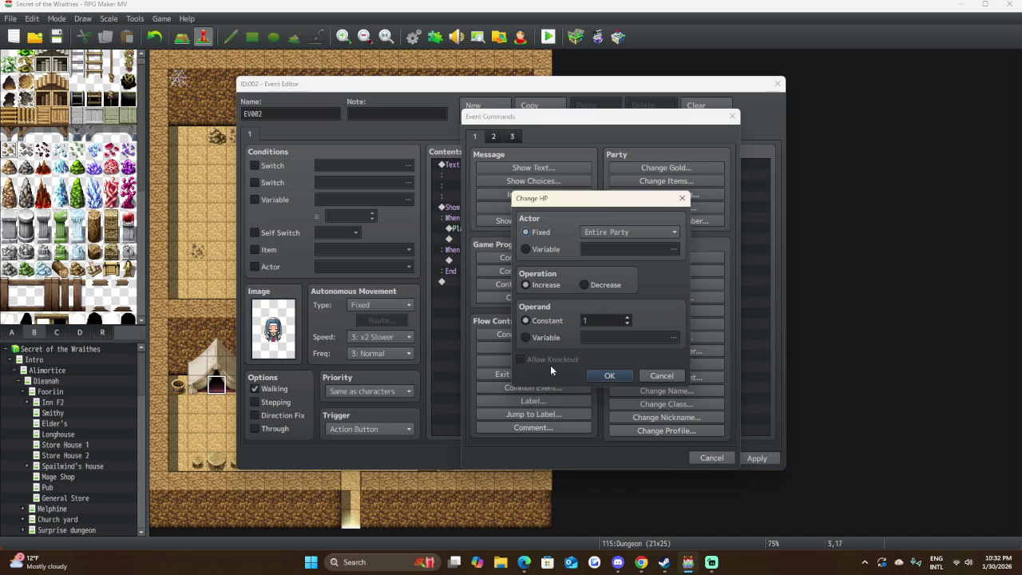
{"action": "left_click", "coordinate": [527, 337]}
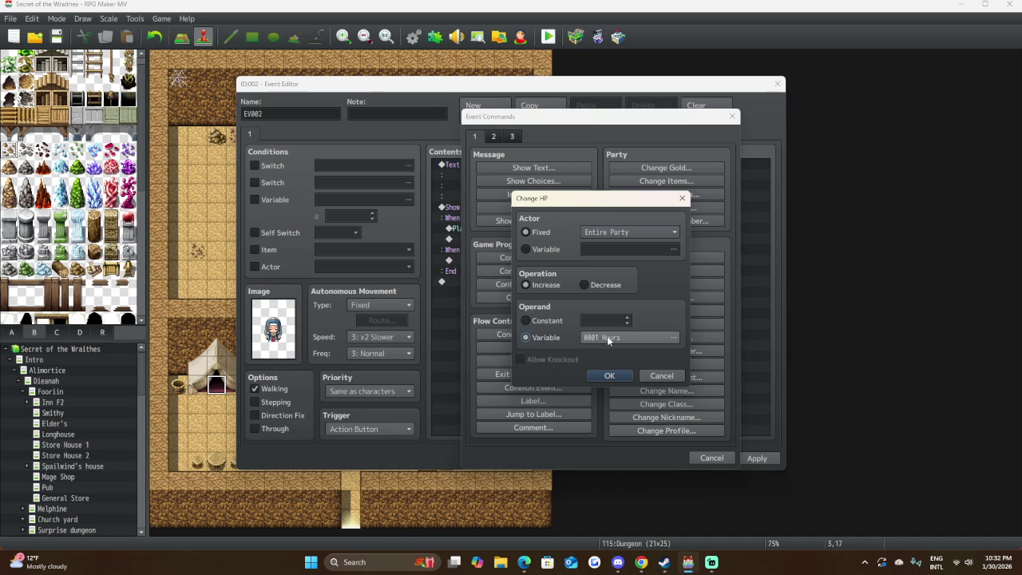
{"action": "left_click", "coordinate": [526, 320]}
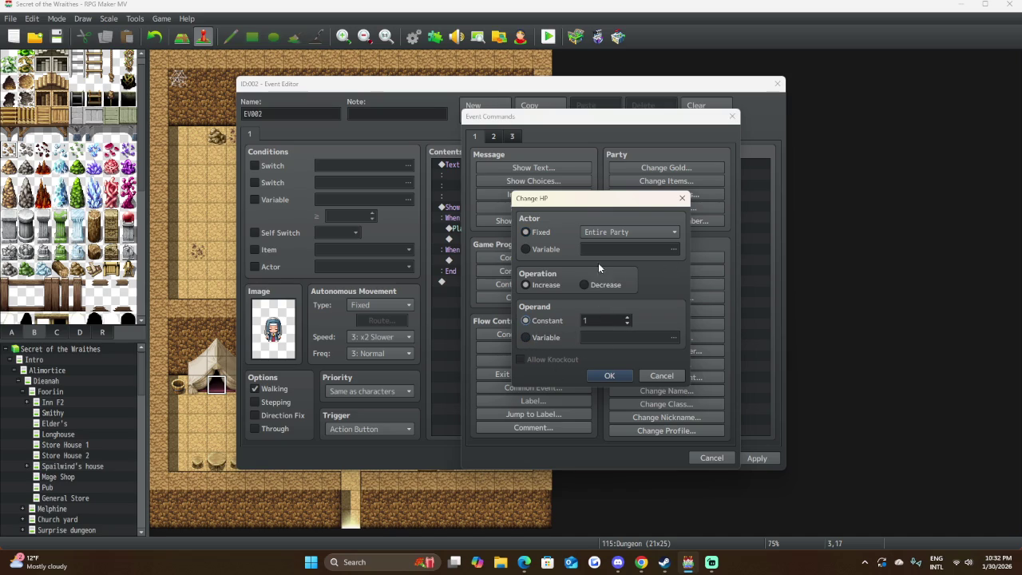
{"action": "left_click", "coordinate": [537, 249]}
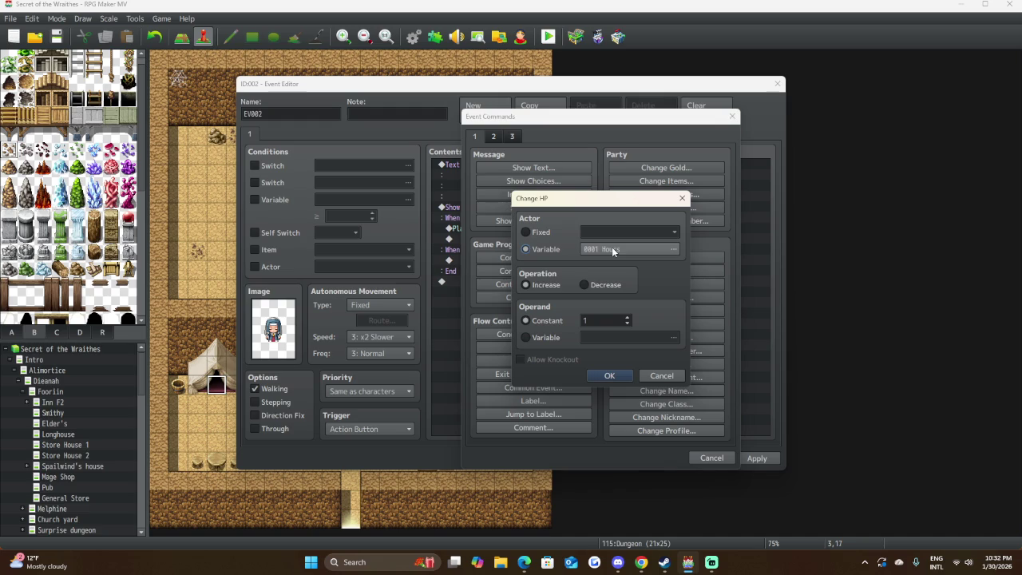
{"action": "left_click", "coordinate": [526, 232]}
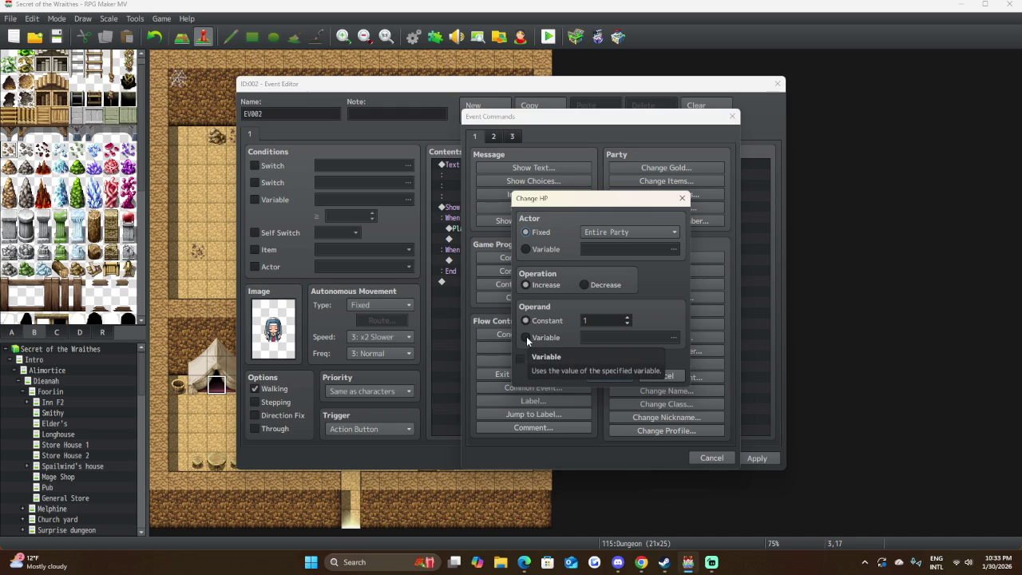
{"action": "left_click", "coordinate": [527, 336]}
{"action": "left_click", "coordinate": [671, 337]}
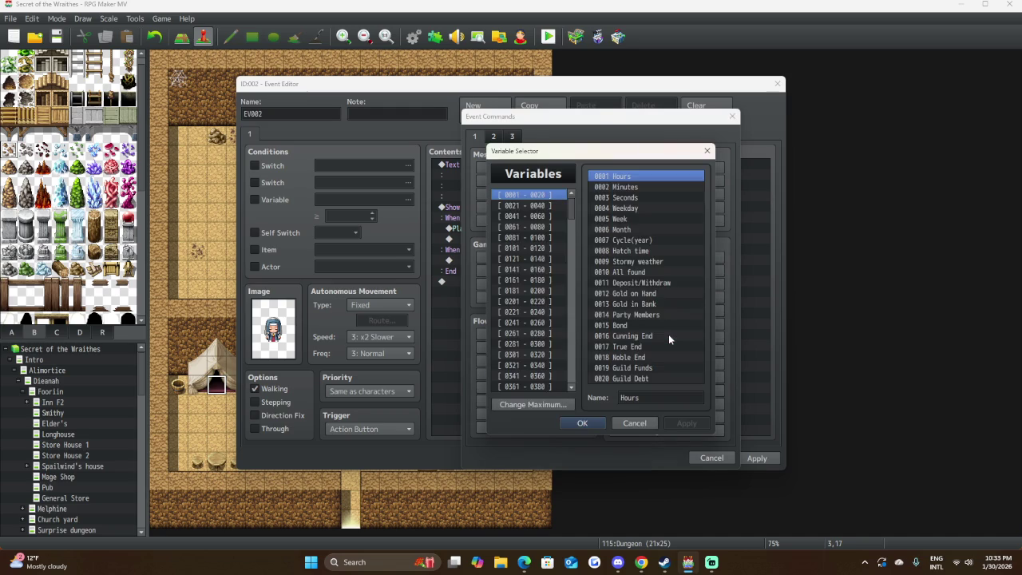
{"action": "left_click", "coordinate": [629, 426]}
{"action": "left_click", "coordinate": [660, 376]}
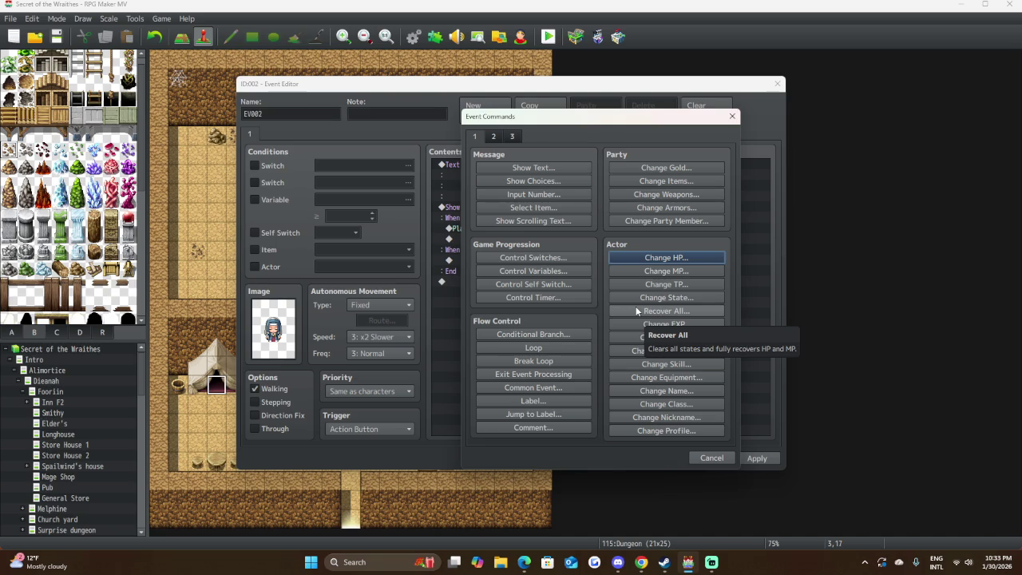
{"action": "left_click", "coordinate": [621, 258]}
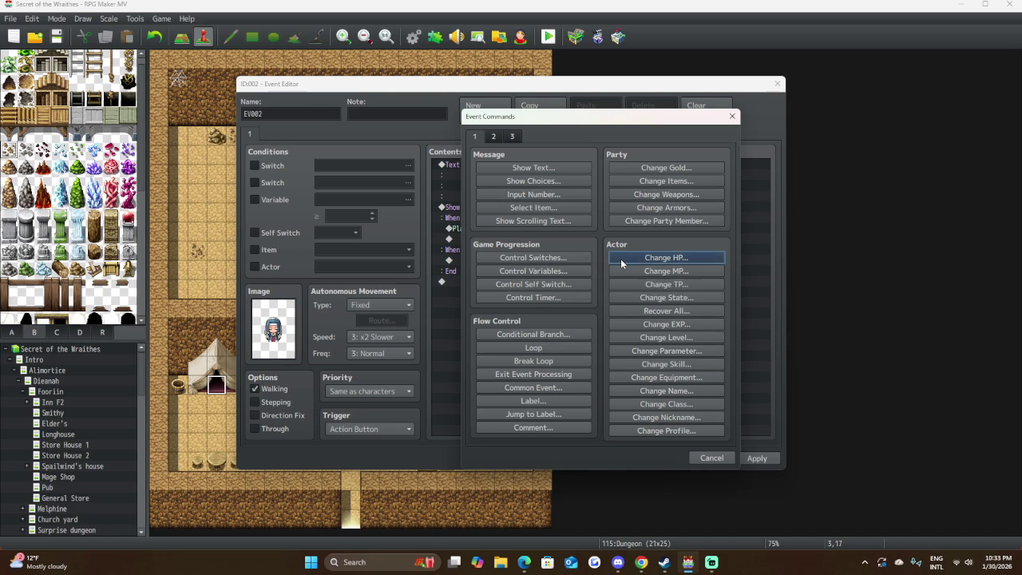
In Change HP, try a variable actor target, revert to Entire Party, and take HP from a variable.
{"action": "left_click", "coordinate": [539, 249]}
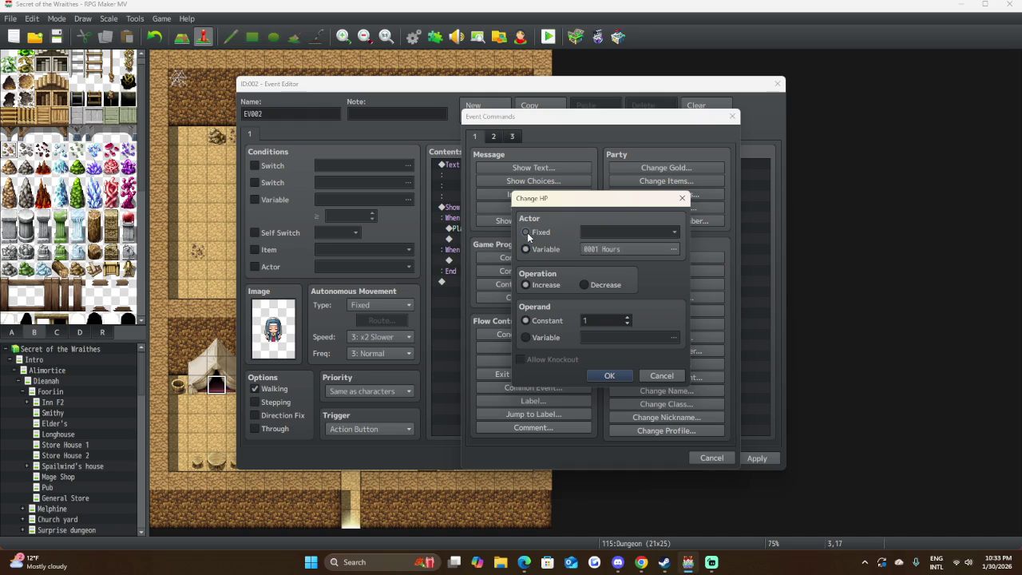
{"action": "left_click", "coordinate": [526, 232]}
{"action": "left_click", "coordinate": [545, 336]}
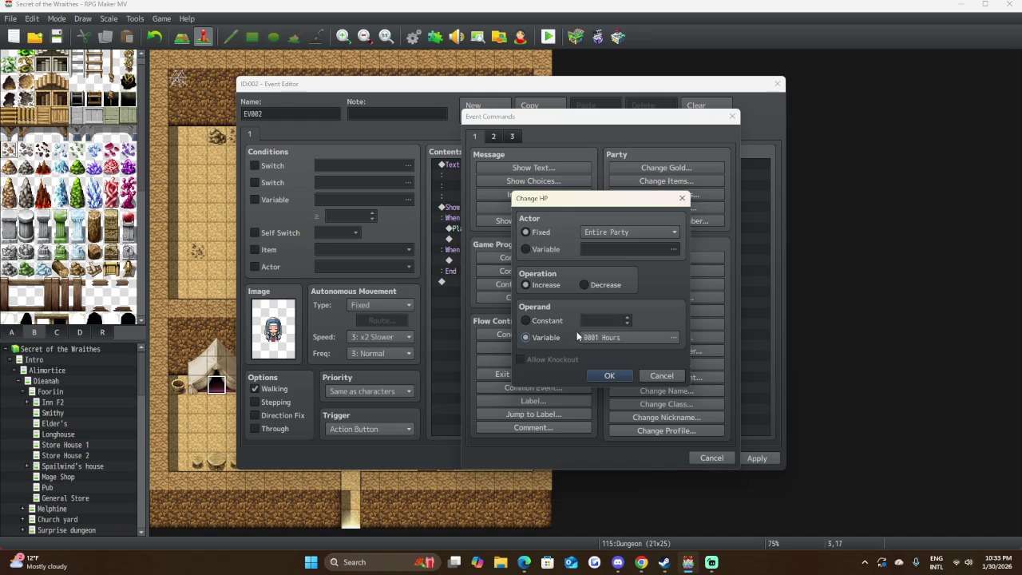
Browse the variable list through ranges up to 2881-2900, then close it without choosing.
{"action": "left_click", "coordinate": [673, 336]}
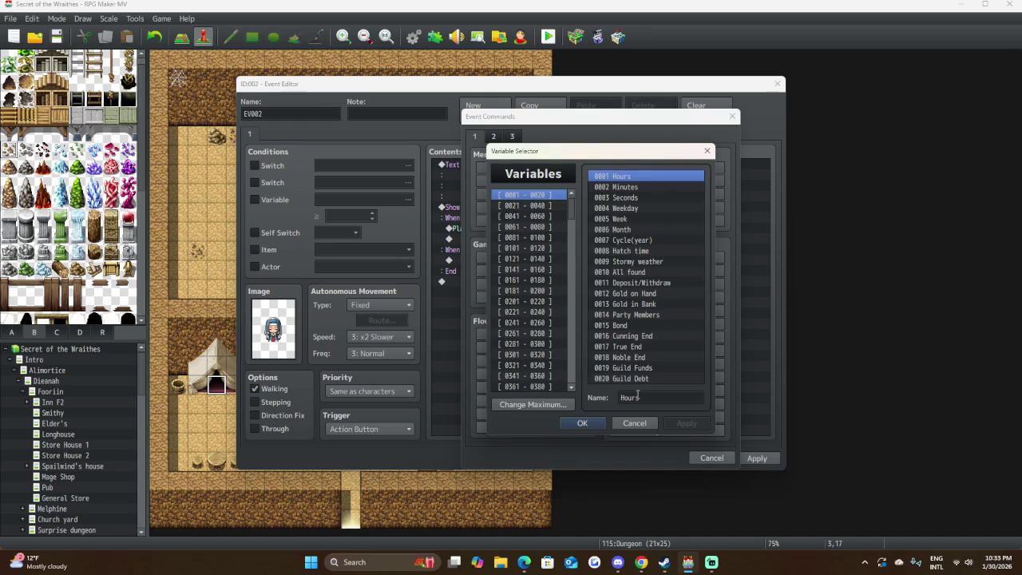
{"action": "left_click", "coordinate": [551, 205]}
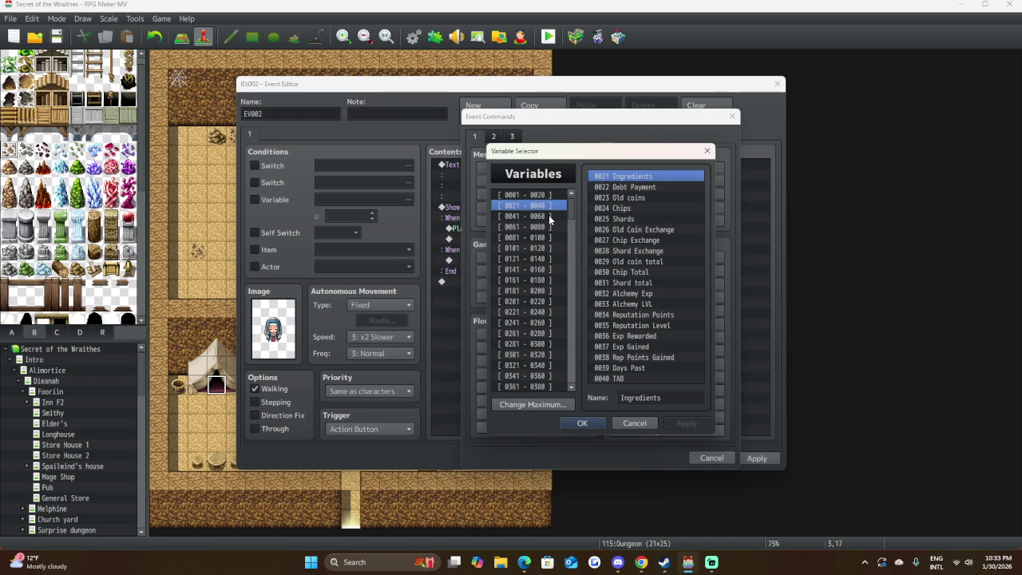
{"action": "left_click", "coordinate": [548, 215]}
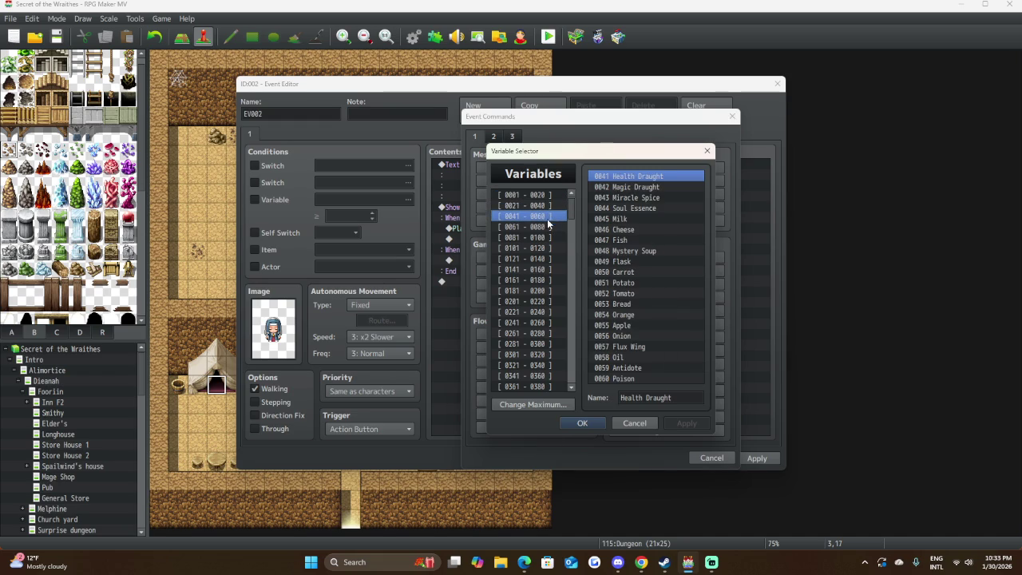
{"action": "left_click", "coordinate": [547, 226]}
{"action": "left_click", "coordinate": [546, 237]}
{"action": "left_click", "coordinate": [545, 248]}
{"action": "left_click", "coordinate": [542, 280]}
{"action": "left_click", "coordinate": [537, 322]}
{"action": "left_click", "coordinate": [521, 387]}
{"action": "scroll", "coordinate": [527, 367], "scroll_direction": "down", "scroll_amount": 9}
{"action": "left_click", "coordinate": [534, 355]}
{"action": "scroll", "coordinate": [535, 359], "scroll_direction": "down", "scroll_amount": 20}
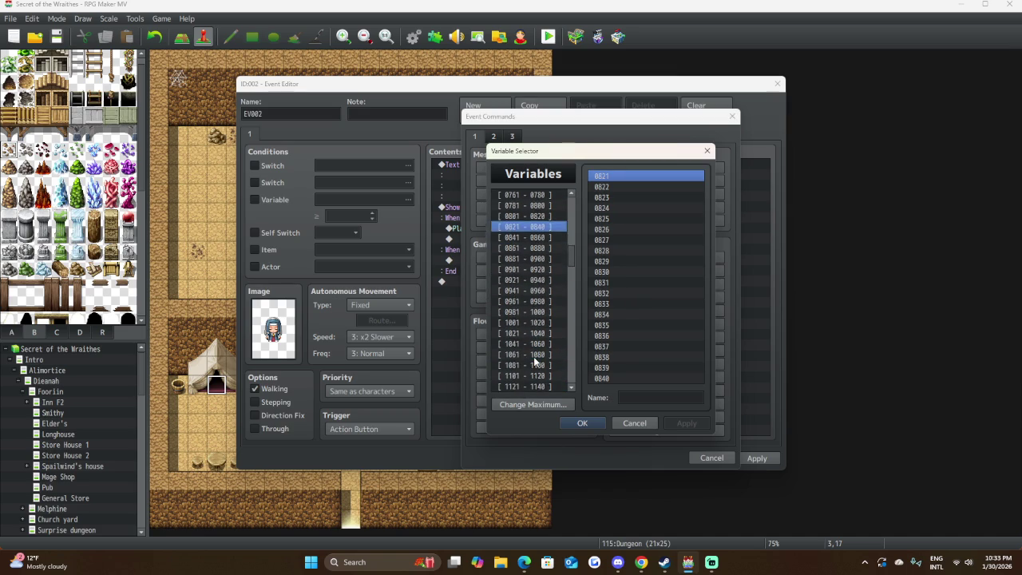
{"action": "left_click", "coordinate": [534, 355]}
{"action": "scroll", "coordinate": [532, 356], "scroll_direction": "down", "scroll_amount": 14}
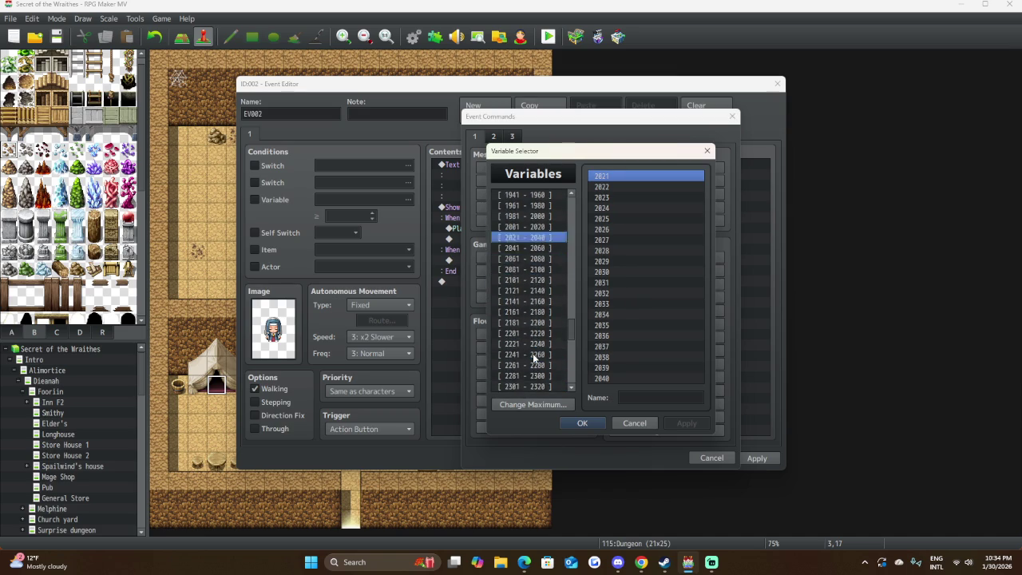
{"action": "left_click", "coordinate": [531, 355]}
{"action": "scroll", "coordinate": [531, 359], "scroll_direction": "down", "scroll_amount": 1}
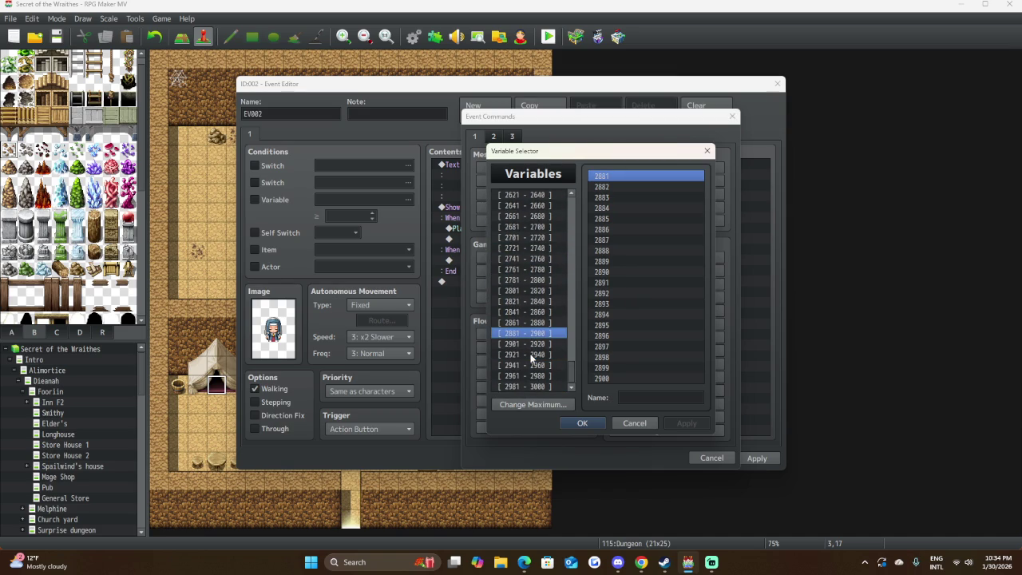
{"action": "left_click", "coordinate": [634, 423]}
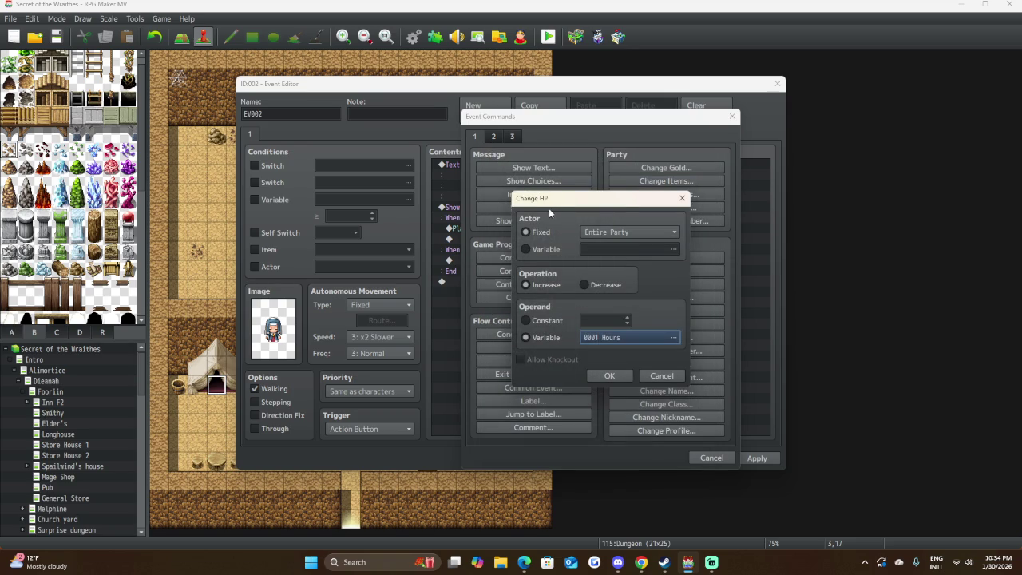
Reset HP to constant 1, discard the Change HP command, and close EV002's editor with OK.
{"action": "left_click", "coordinate": [525, 321]}
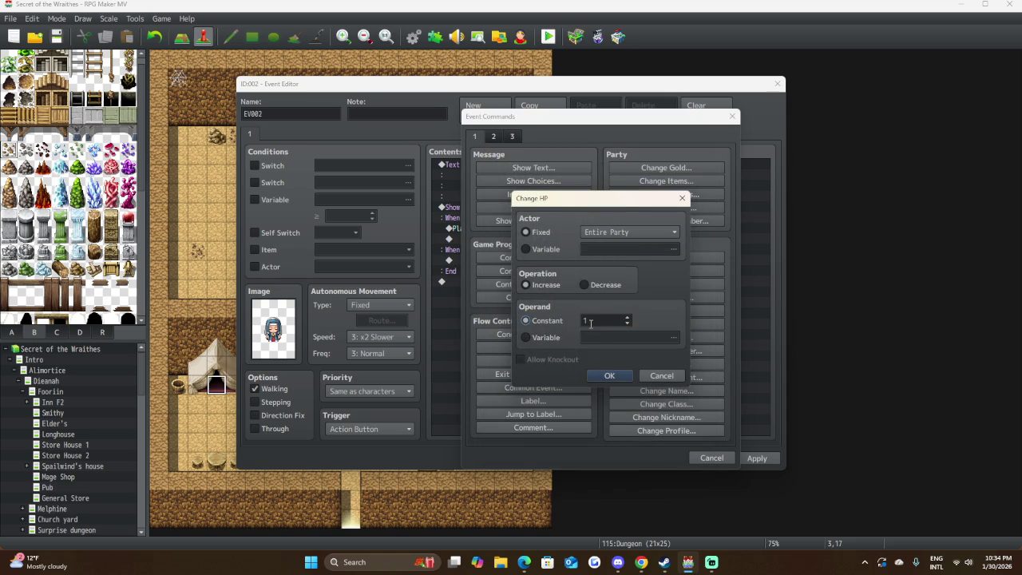
{"action": "left_click", "coordinate": [658, 375]}
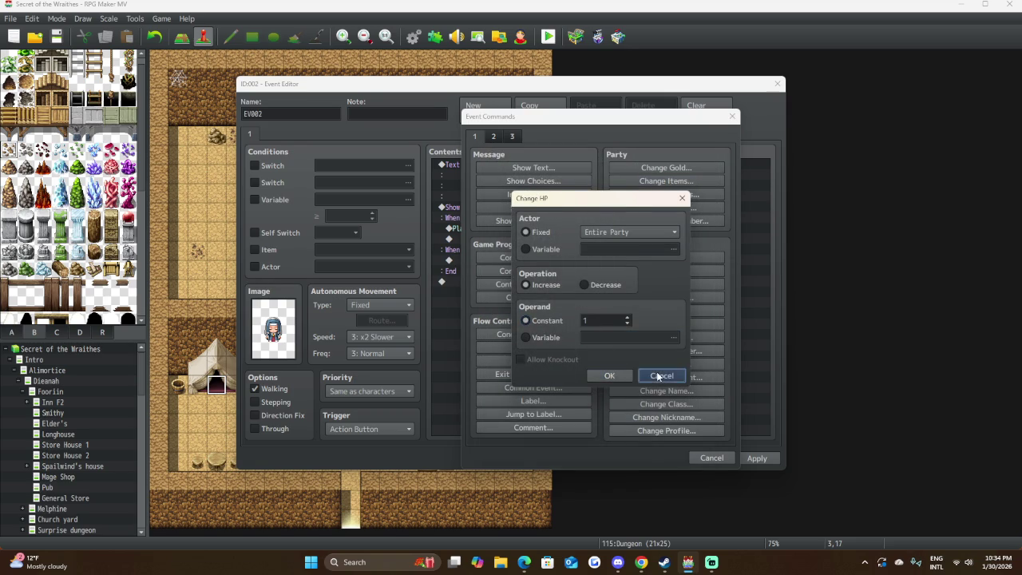
{"action": "left_click", "coordinate": [710, 458]}
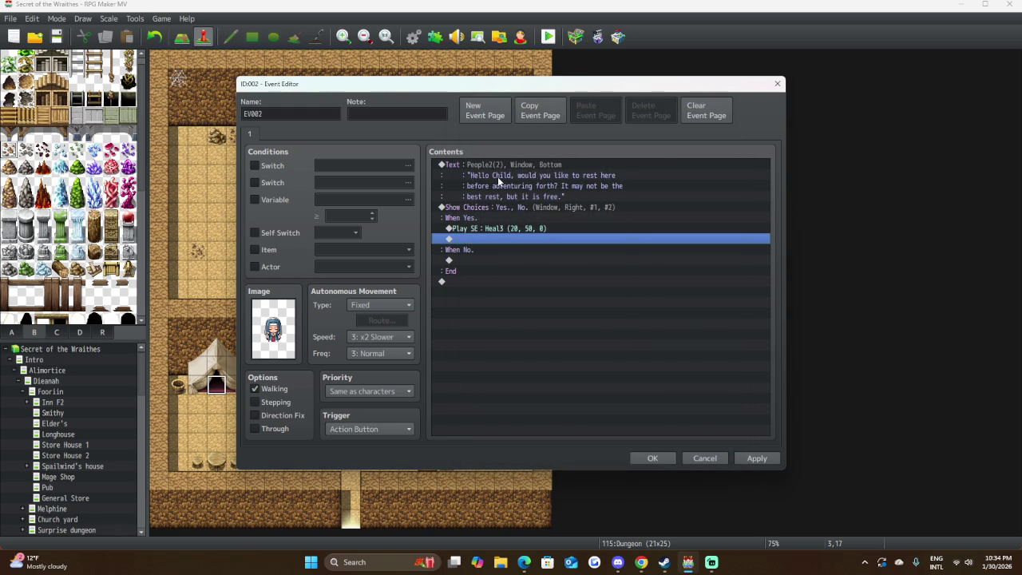
{"action": "left_click", "coordinate": [501, 164]}
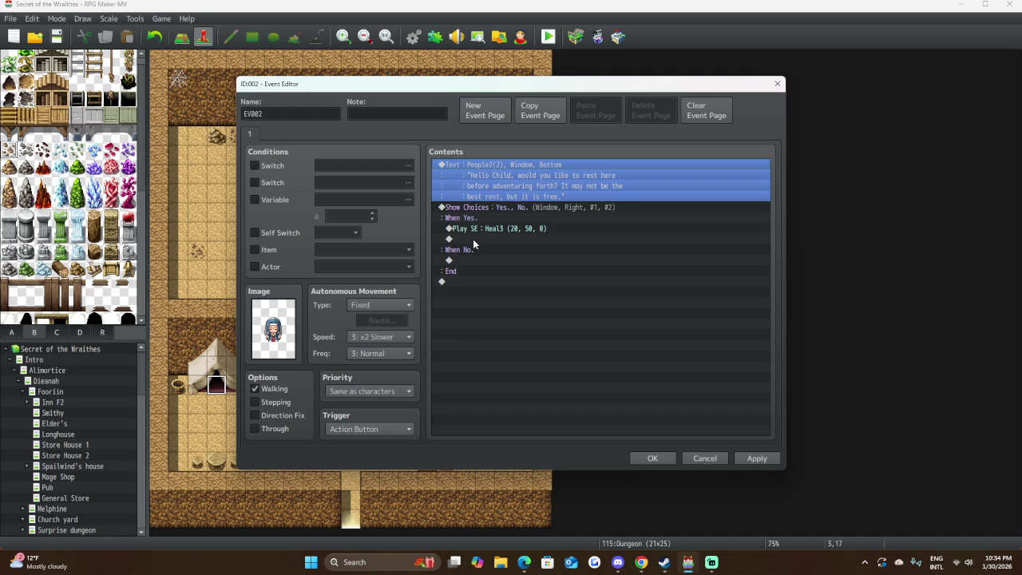
{"action": "left_click", "coordinate": [652, 457]}
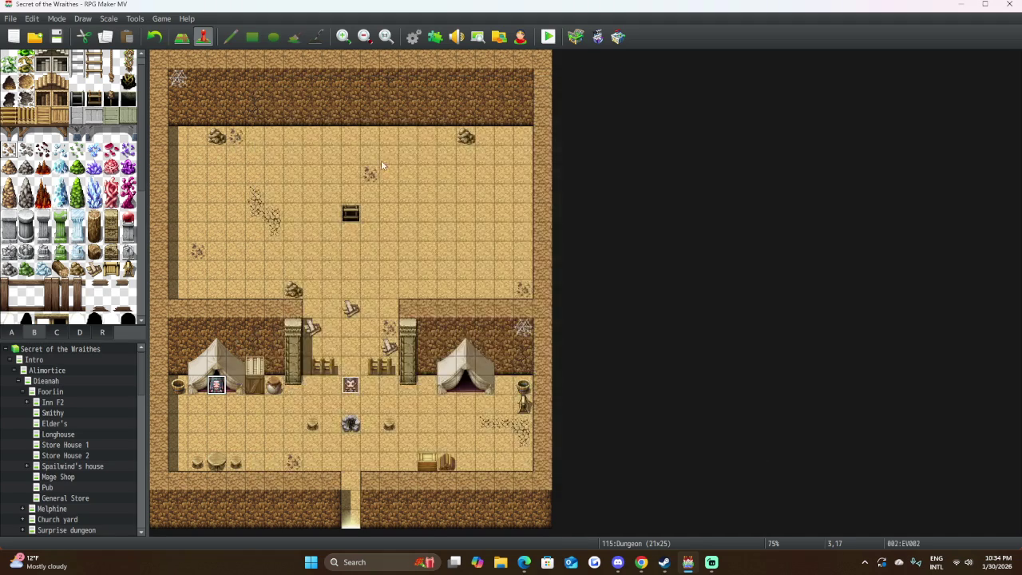
In the Database's Classes section, inspect the Grey Mage's Max HP and EXP curves.
{"action": "left_click", "coordinate": [417, 41]}
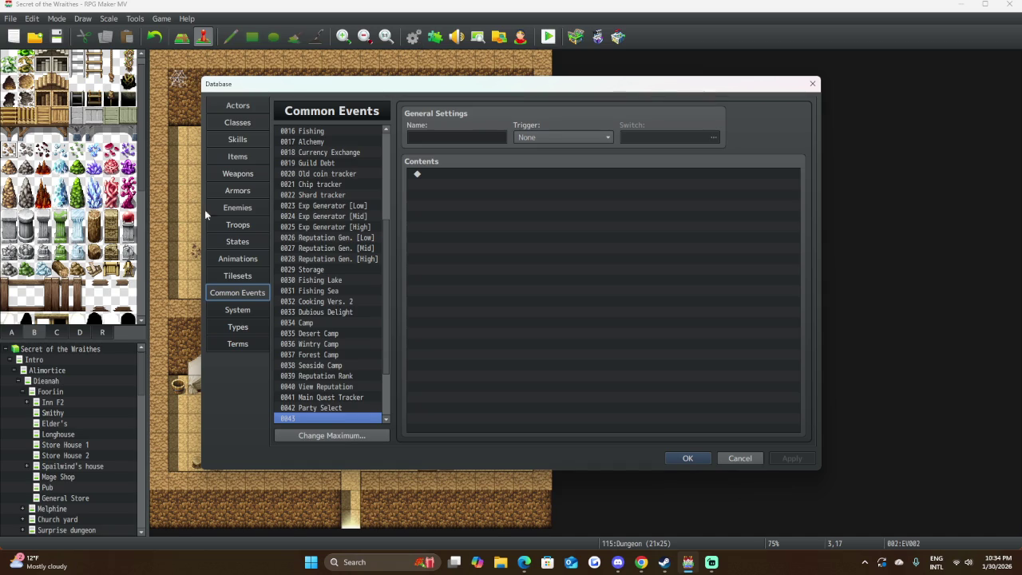
{"action": "left_click", "coordinate": [244, 107]}
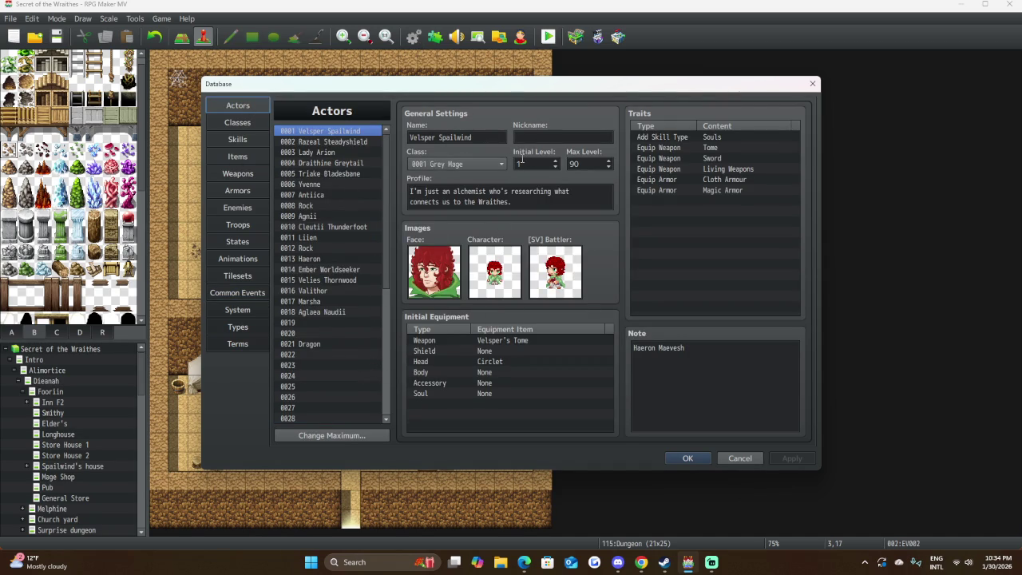
{"action": "left_click", "coordinate": [259, 123]}
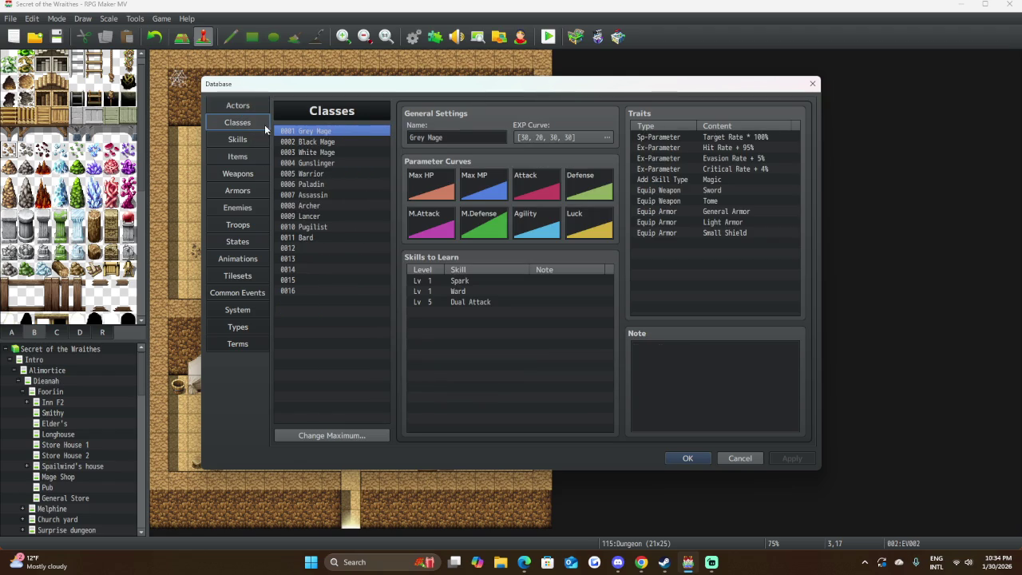
{"action": "left_click", "coordinate": [448, 186]}
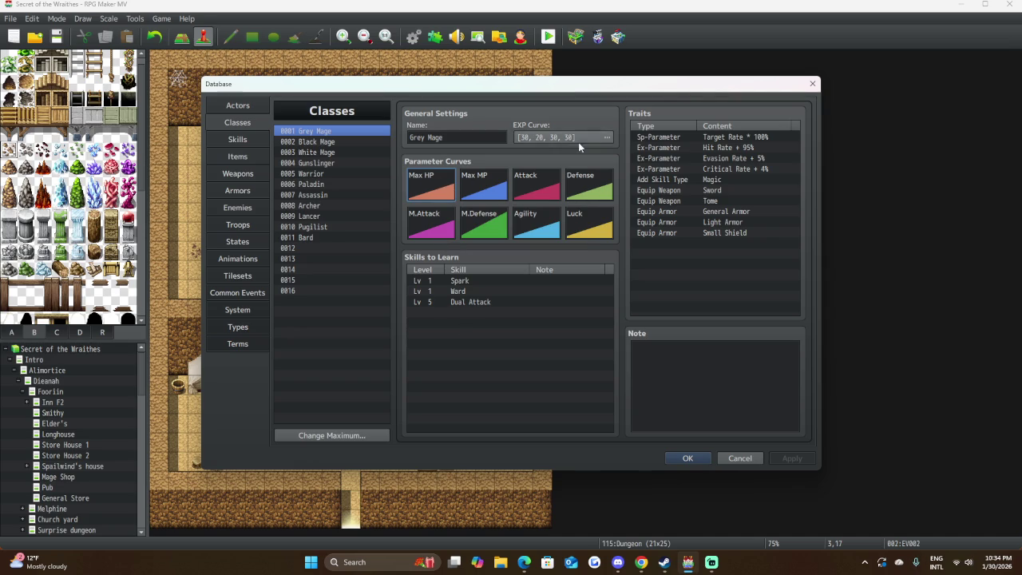
{"action": "left_click", "coordinate": [608, 137]}
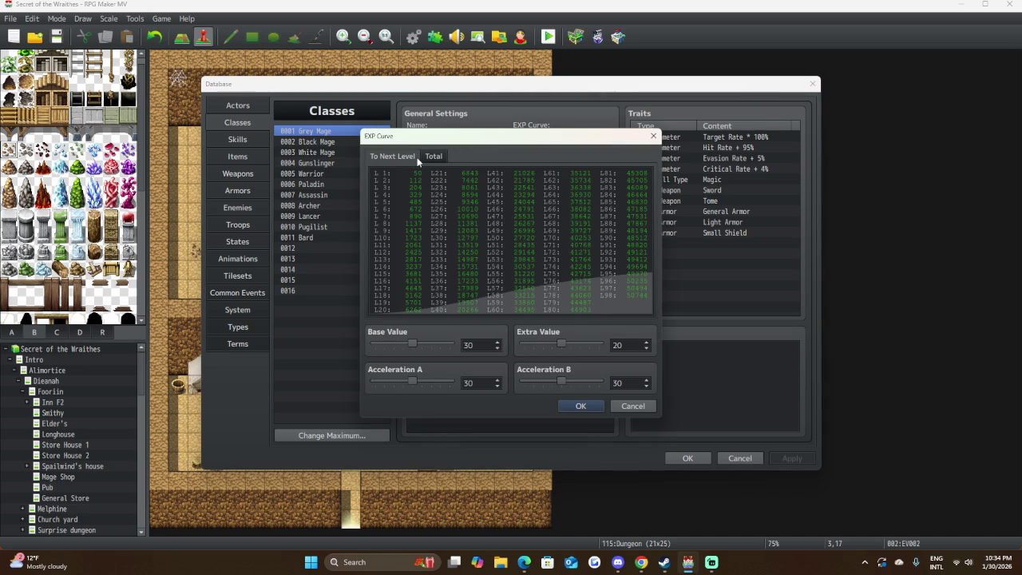
{"action": "left_click", "coordinate": [653, 136]}
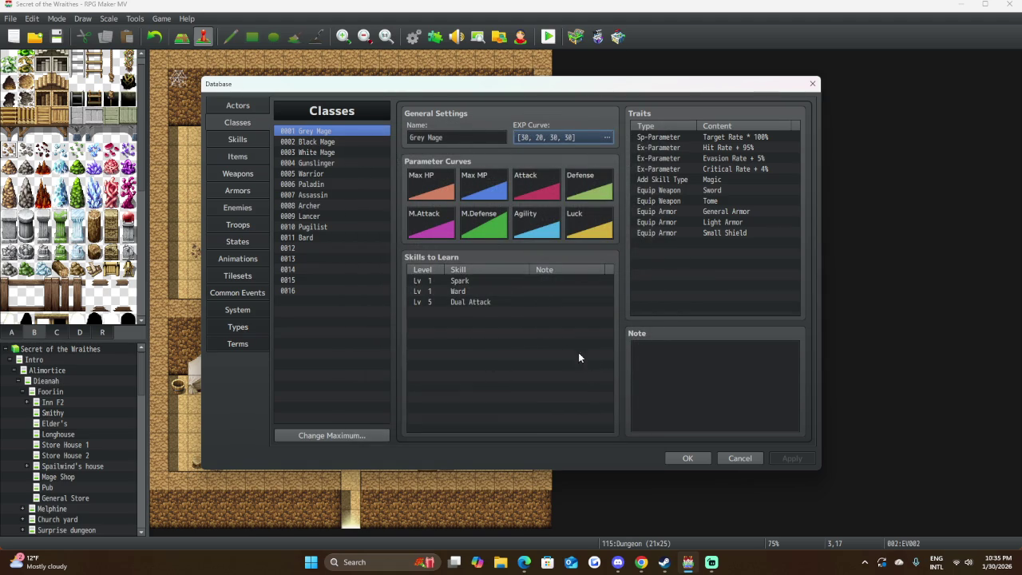
Compare Black Mage, view the Grey Mage's Max MP curve, then return to Actors.
{"action": "left_click", "coordinate": [346, 142]}
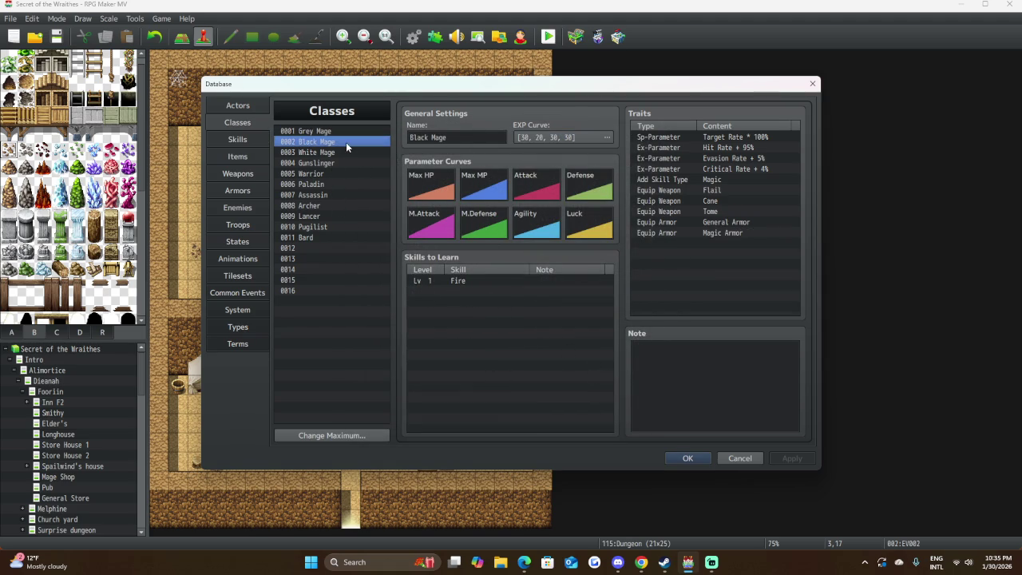
{"action": "left_click", "coordinate": [364, 131]}
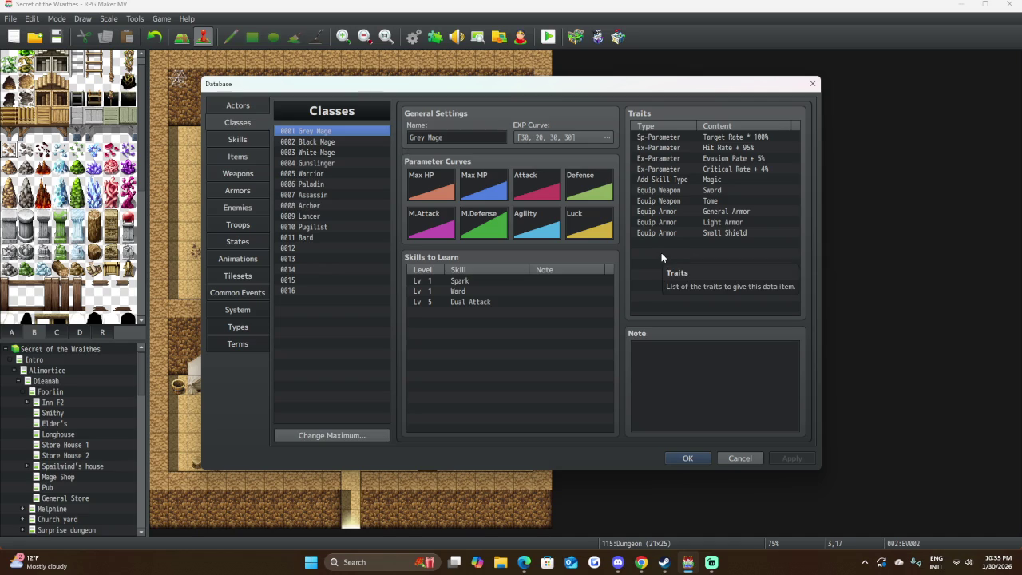
{"action": "double_click", "coordinate": [489, 198]}
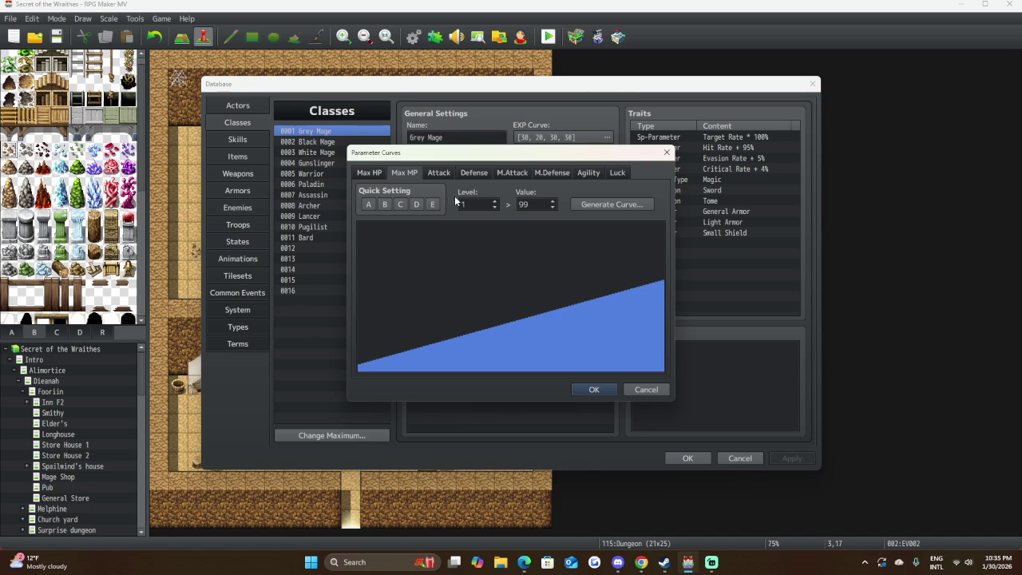
{"action": "left_click", "coordinate": [637, 392]}
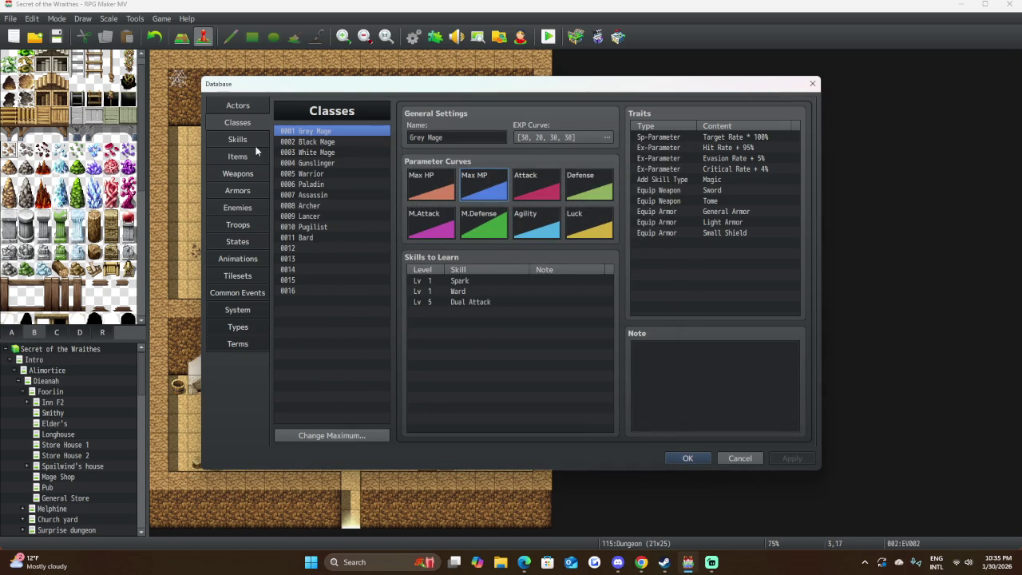
{"action": "left_click", "coordinate": [252, 108]}
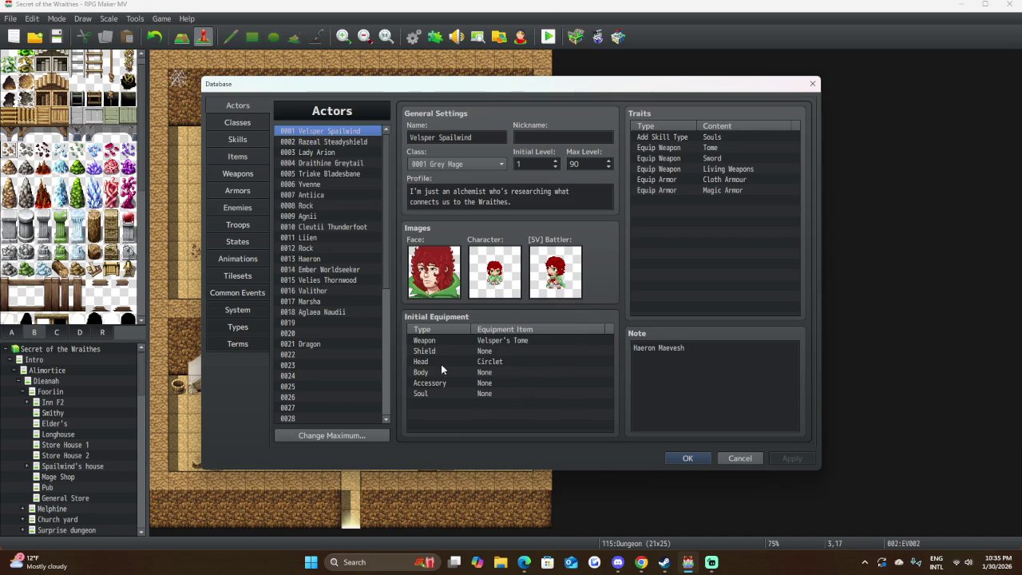
Look through the Skills, Items, Enemies, Troops and States lists, then cancel the Database.
{"action": "left_click", "coordinate": [242, 144]}
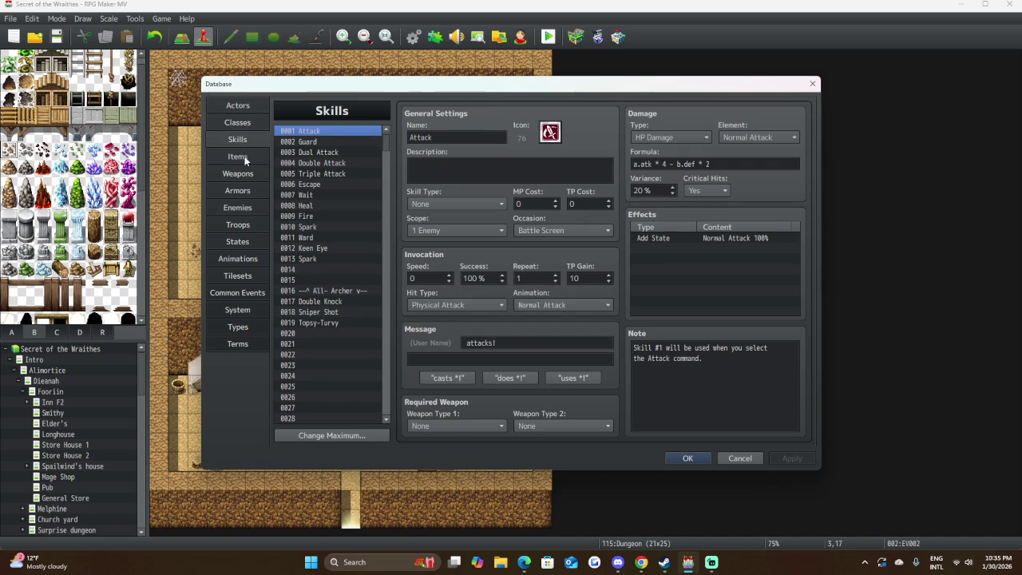
{"action": "left_click", "coordinate": [245, 160]}
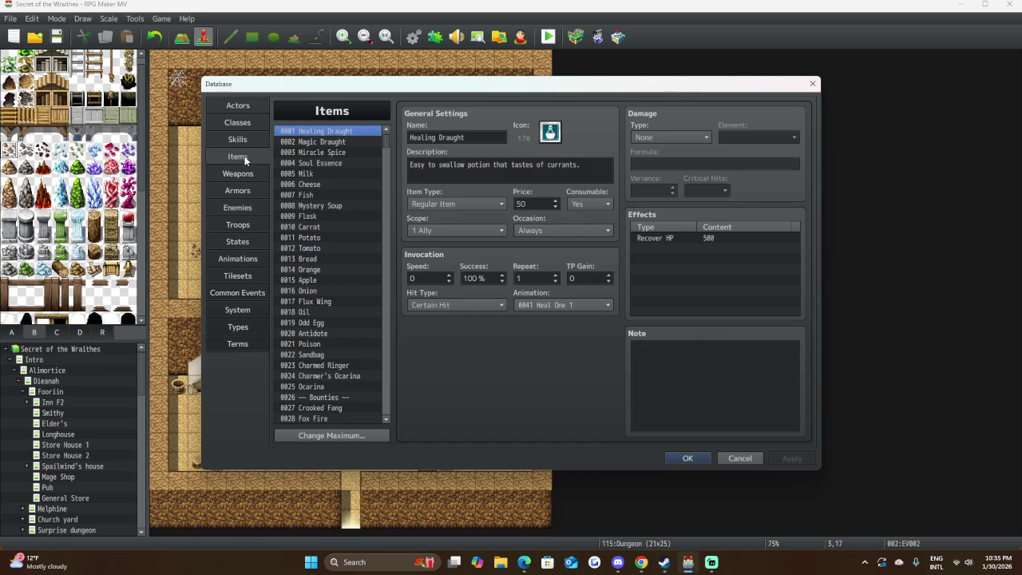
{"action": "left_click", "coordinate": [238, 209]}
{"action": "left_click", "coordinate": [238, 225]}
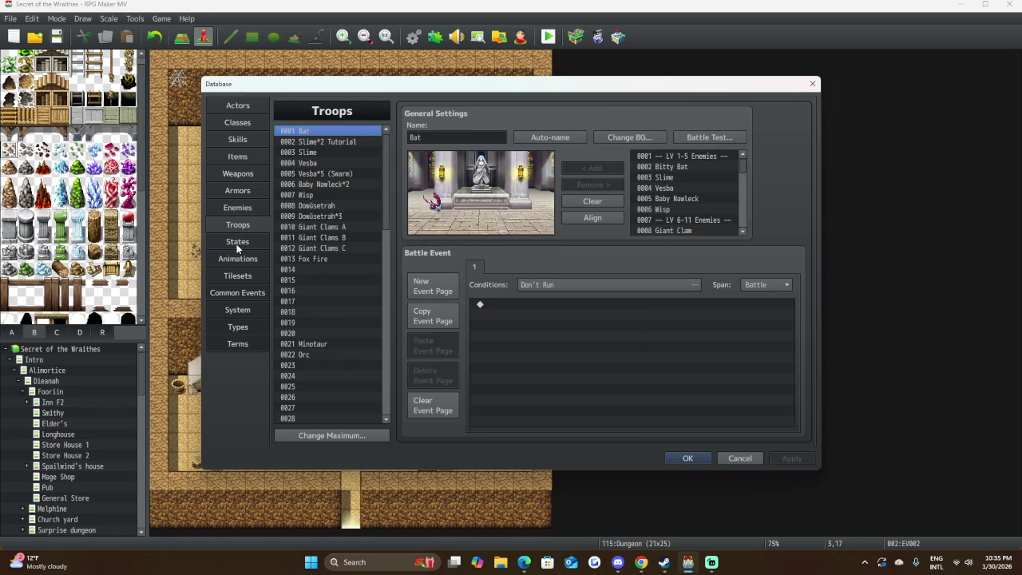
{"action": "left_click", "coordinate": [237, 244]}
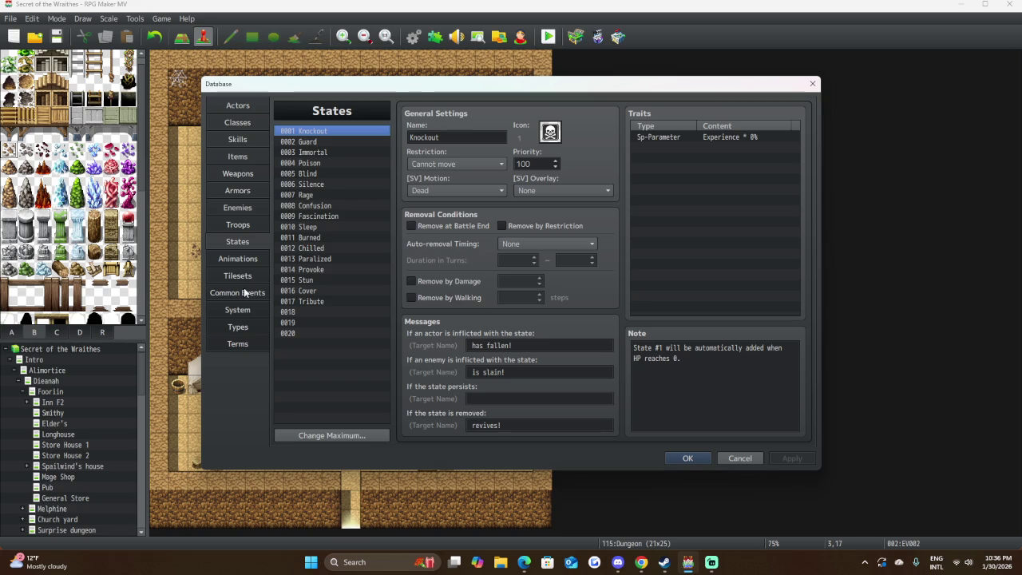
{"action": "left_click", "coordinate": [742, 459]}
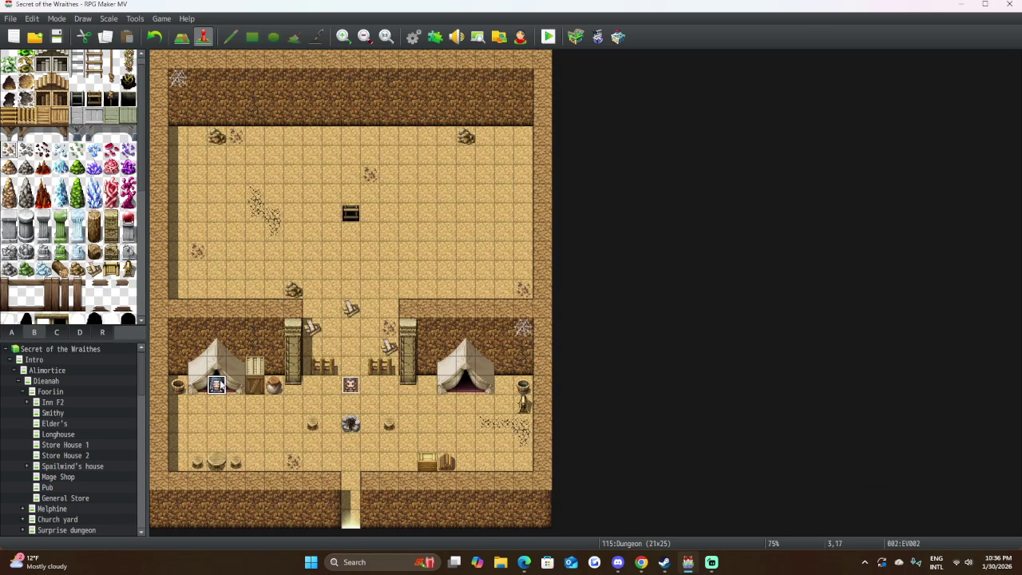
Reopen EV002 and insert a Change HP command after the Heal3 sound.
{"action": "double_click", "coordinate": [216, 386]}
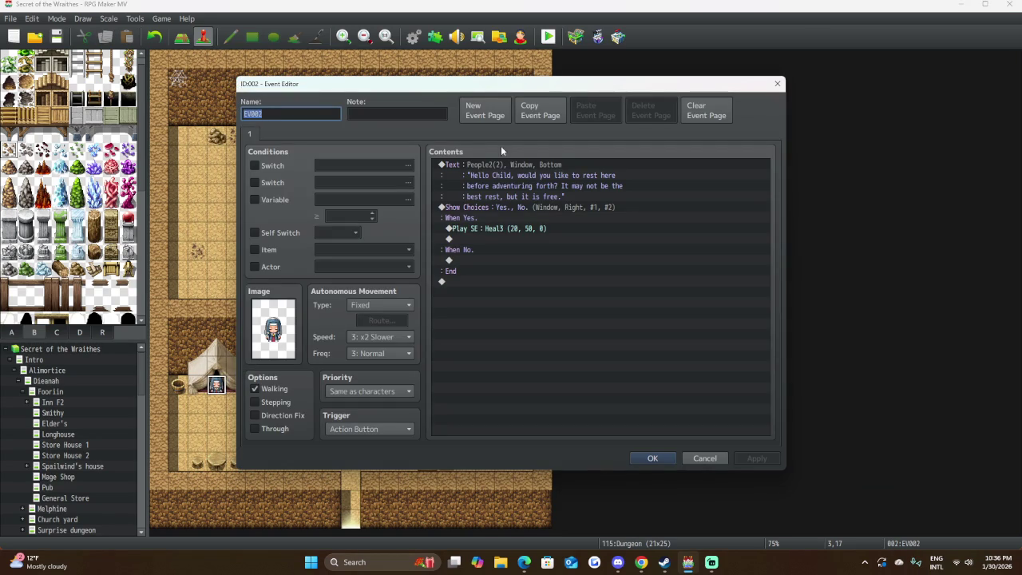
{"action": "left_click", "coordinate": [478, 240]}
{"action": "double_click", "coordinate": [478, 240]}
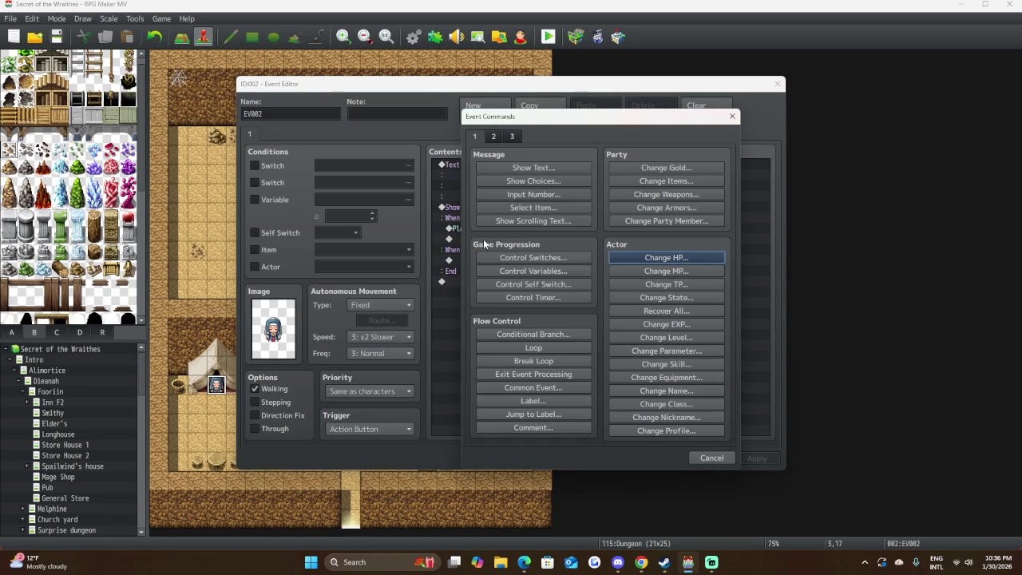
{"action": "left_click", "coordinate": [663, 260]}
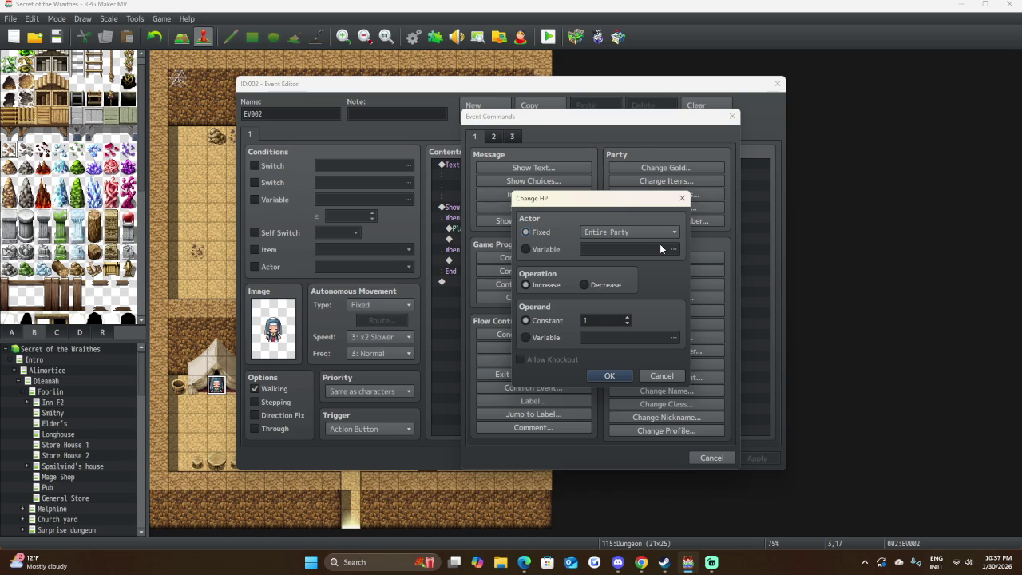
Set the Change HP amount to 1000 for the entire party and confirm.
{"action": "double_click", "coordinate": [596, 320]}
{"action": "type", "text": "10"}
{"action": "type", "text": "00"}
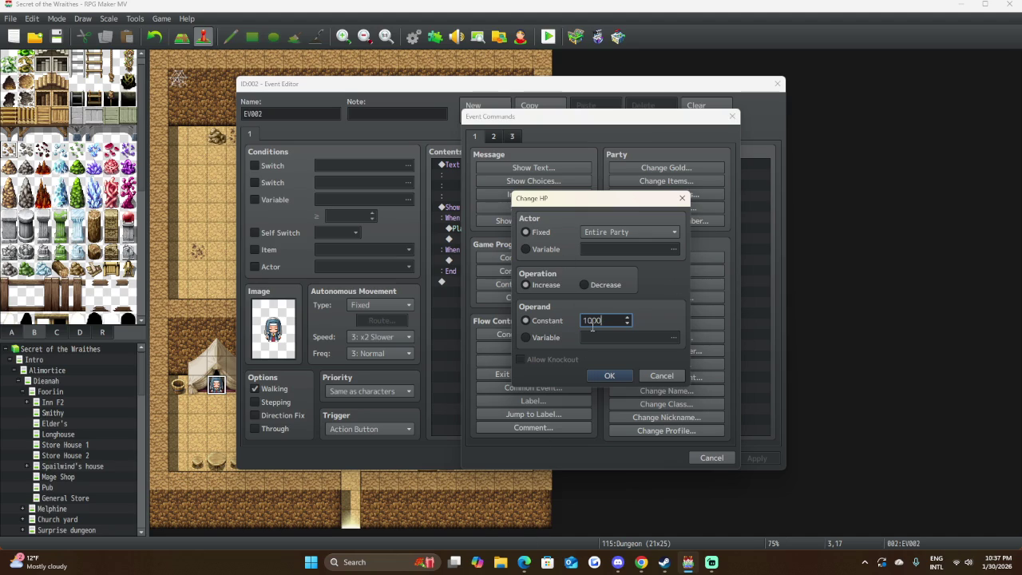
{"action": "left_click", "coordinate": [609, 375]}
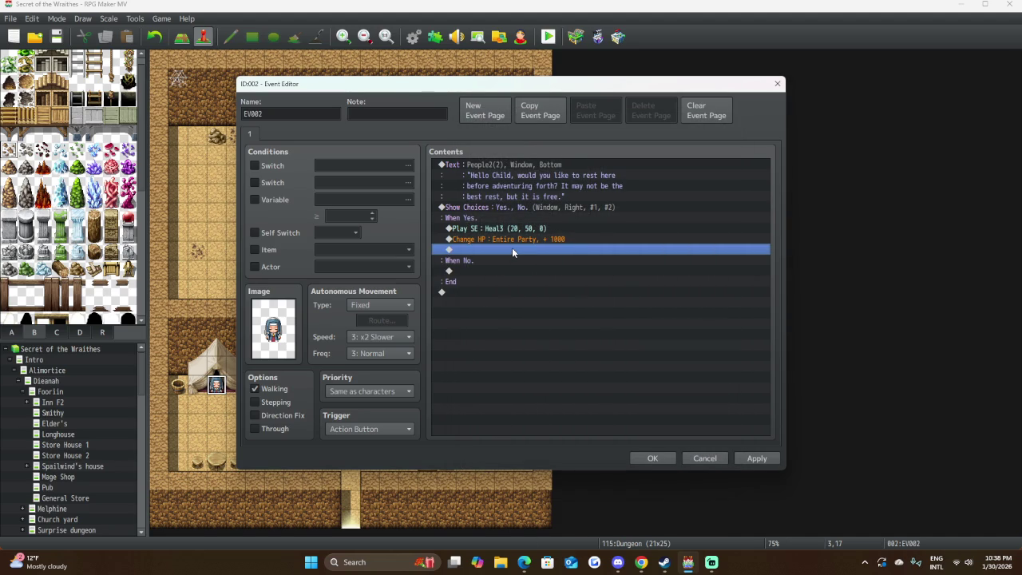
Add a Change MP command restoring 500 MP to the party, then save the innkeeper event.
{"action": "double_click", "coordinate": [512, 247]}
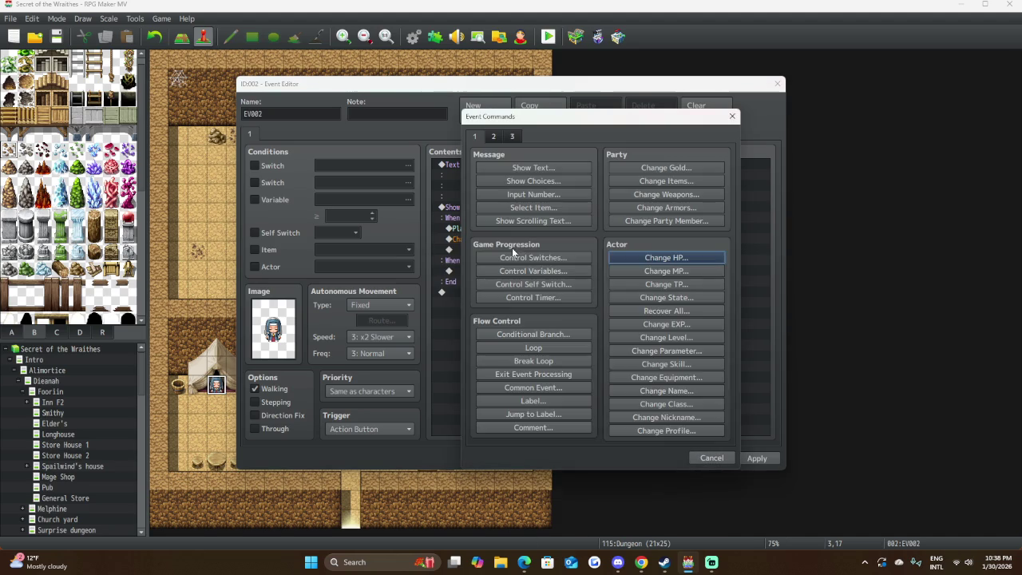
{"action": "left_click", "coordinate": [660, 271]}
{"action": "double_click", "coordinate": [597, 327]}
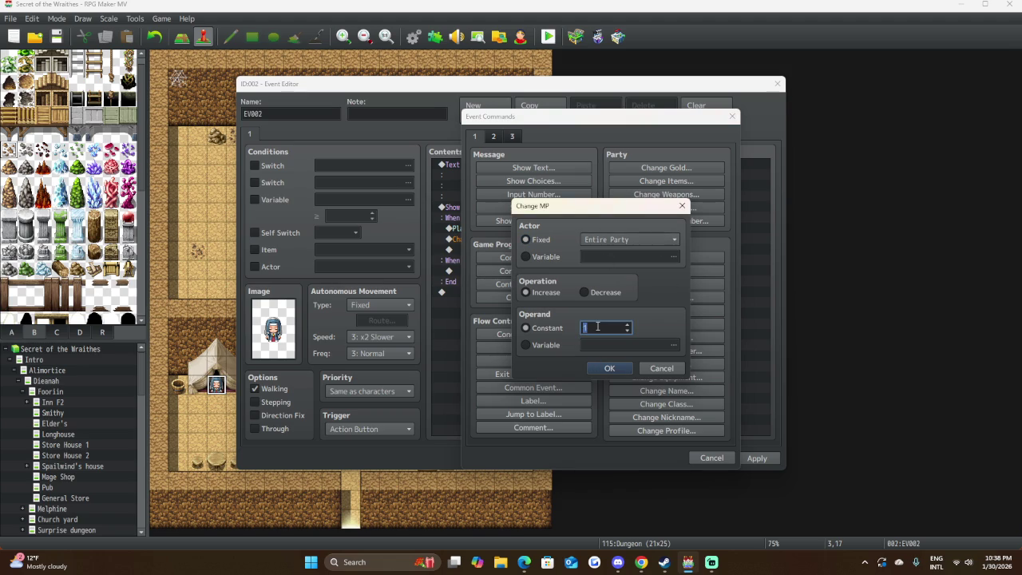
{"action": "type", "text": "500"}
{"action": "left_click", "coordinate": [608, 369]}
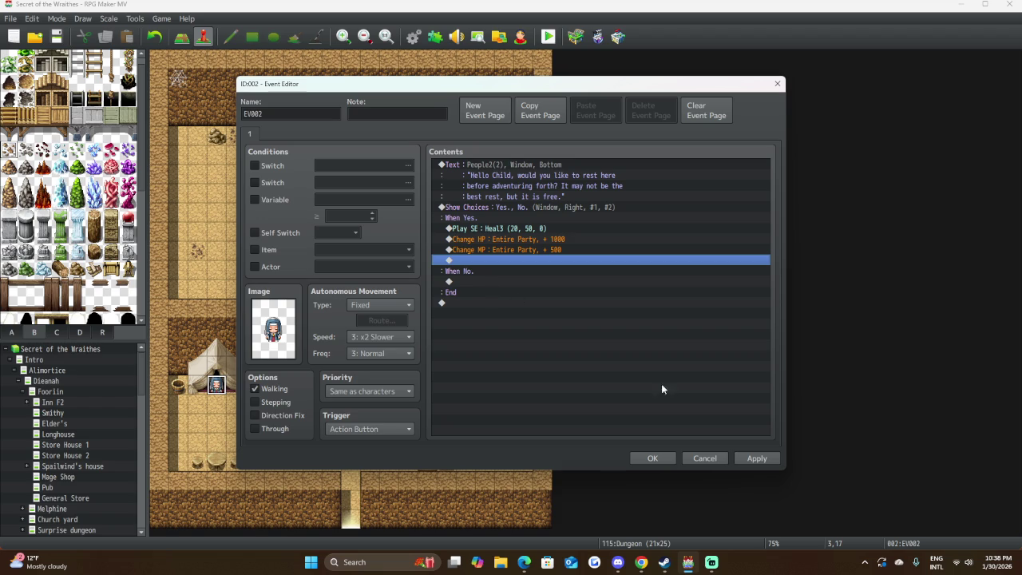
{"action": "left_click", "coordinate": [653, 458]}
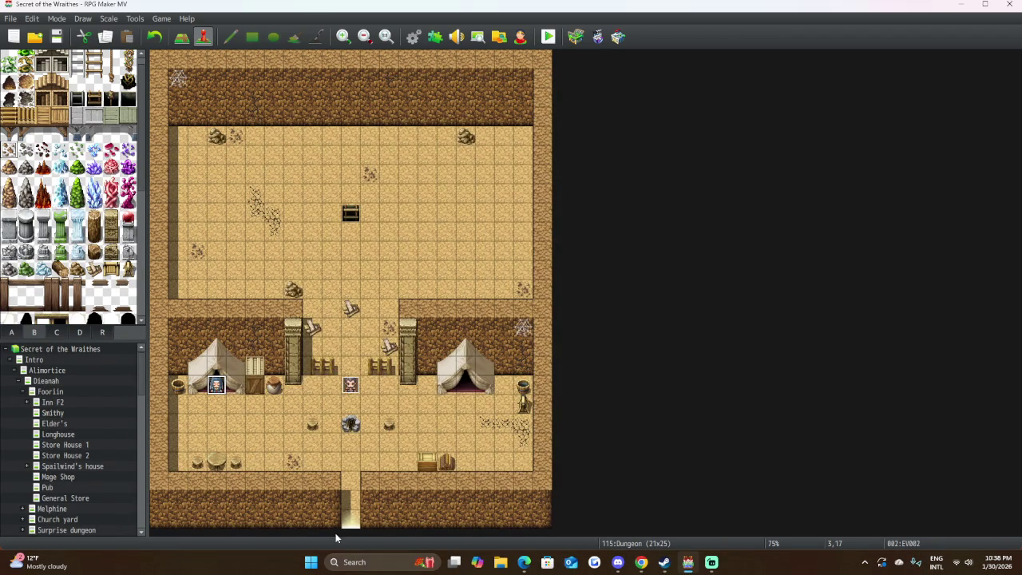
Create a new event on the right tent's entrance tile.
{"action": "left_click", "coordinate": [468, 388]}
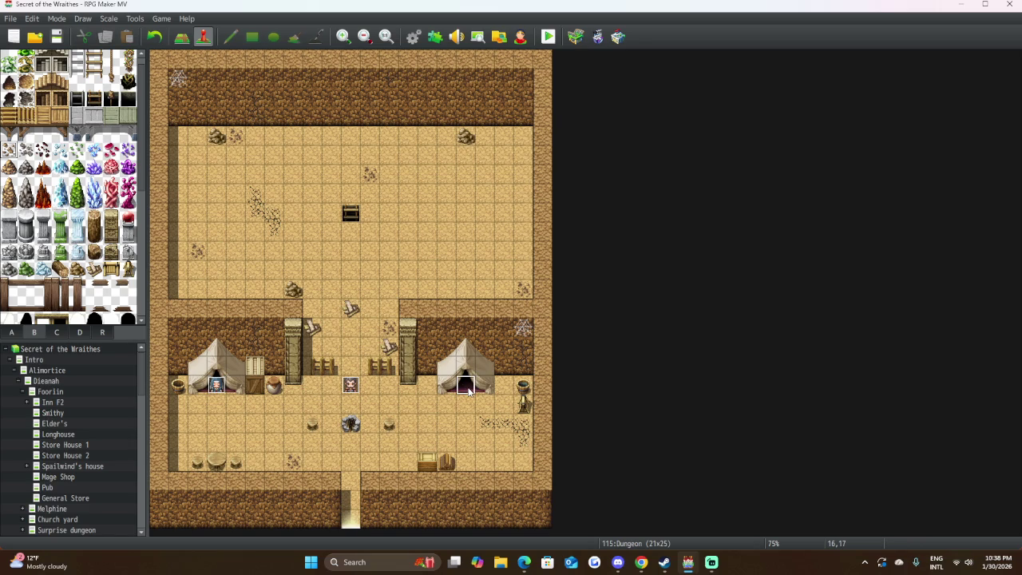
{"action": "double_click", "coordinate": [468, 389]}
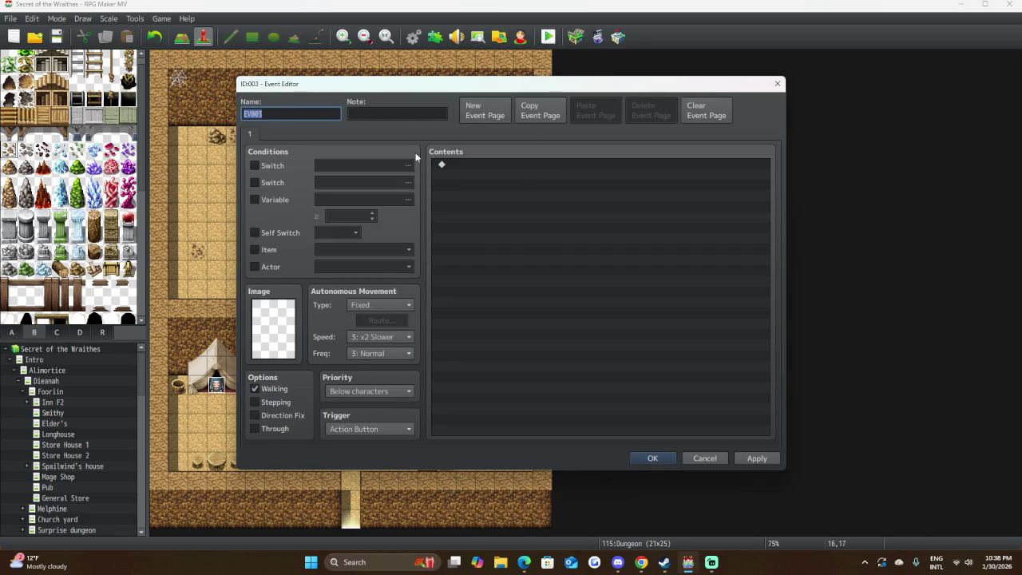
{"action": "double_click", "coordinate": [270, 339]}
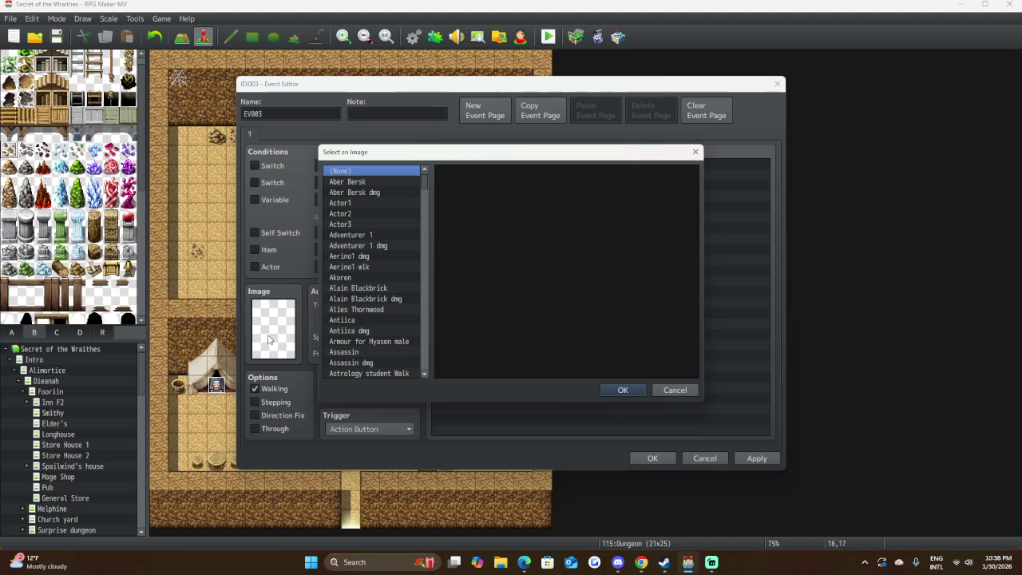
{"action": "scroll", "coordinate": [378, 253], "scroll_direction": "down", "scroll_amount": 20}
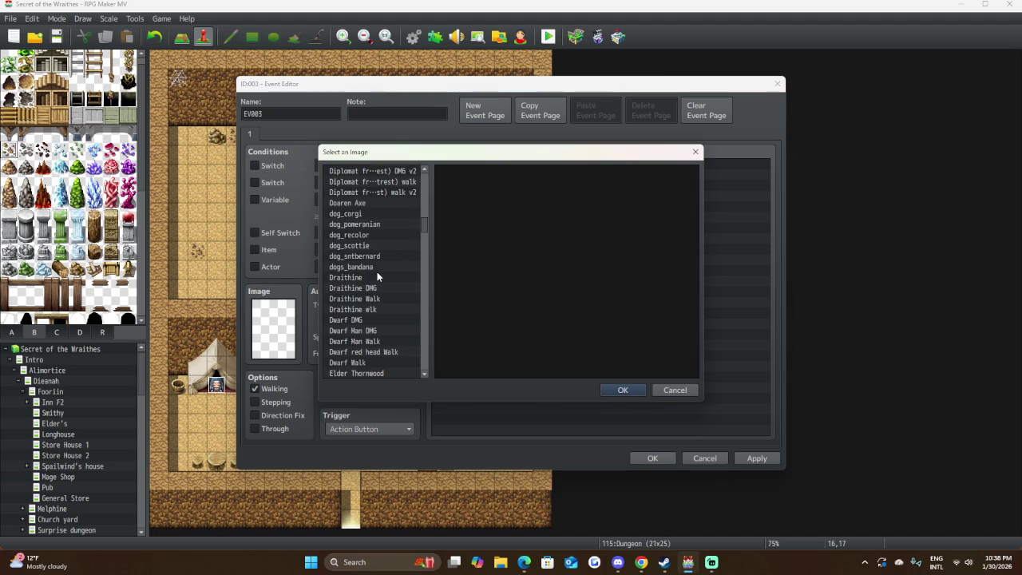
{"action": "scroll", "coordinate": [377, 276], "scroll_direction": "down", "scroll_amount": 3}
Set the event's sprite to the blonde elf from the Elf4 sheet.
{"action": "left_click", "coordinate": [375, 276]}
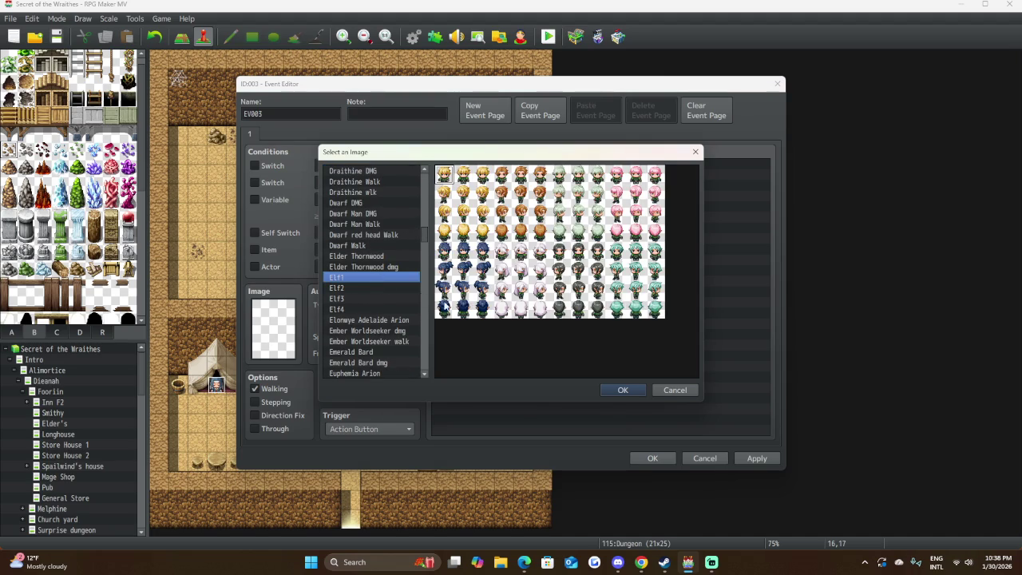
{"action": "right_click", "coordinate": [349, 293]}
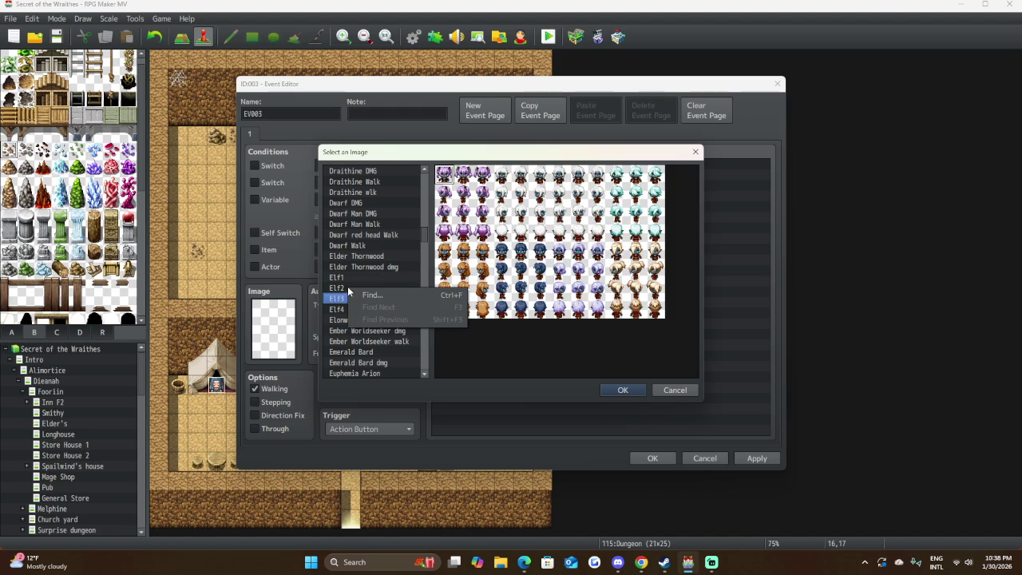
{"action": "left_click", "coordinate": [343, 287]}
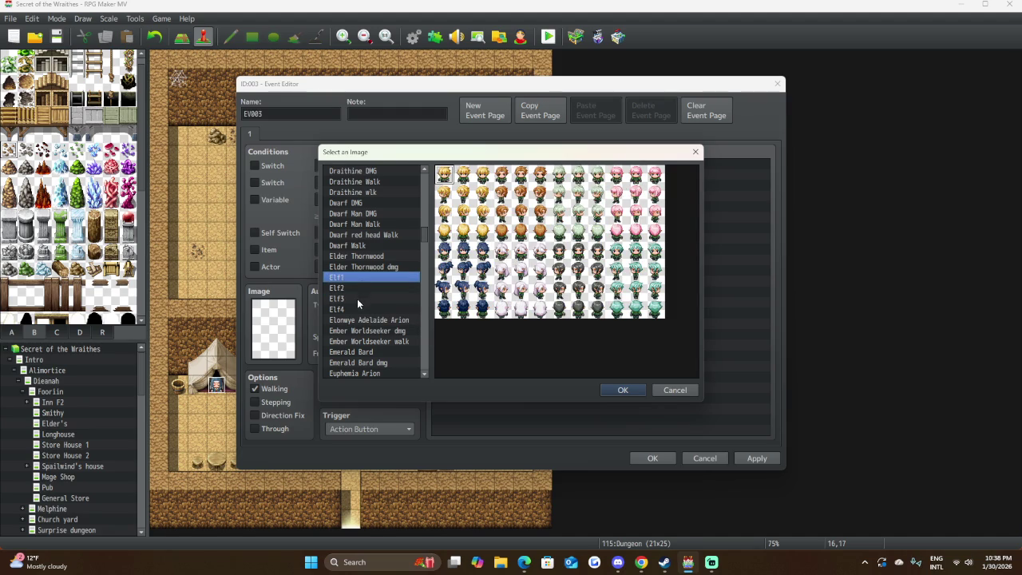
{"action": "left_click", "coordinate": [357, 298]}
{"action": "left_click", "coordinate": [358, 310]}
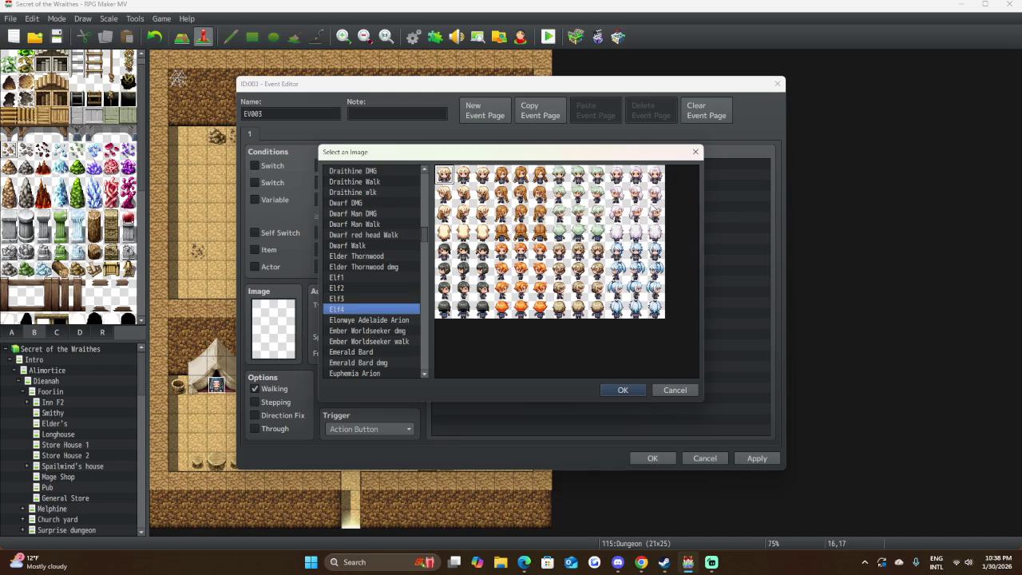
{"action": "left_click", "coordinate": [641, 179]}
{"action": "left_click", "coordinate": [466, 175]}
{"action": "left_click", "coordinate": [619, 390]}
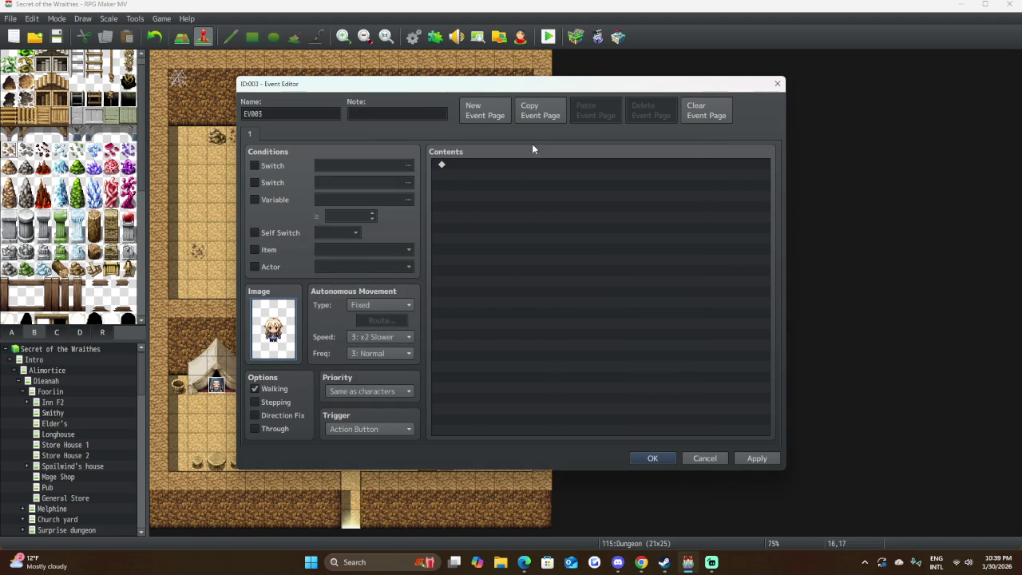
{"action": "double_click", "coordinate": [519, 166]}
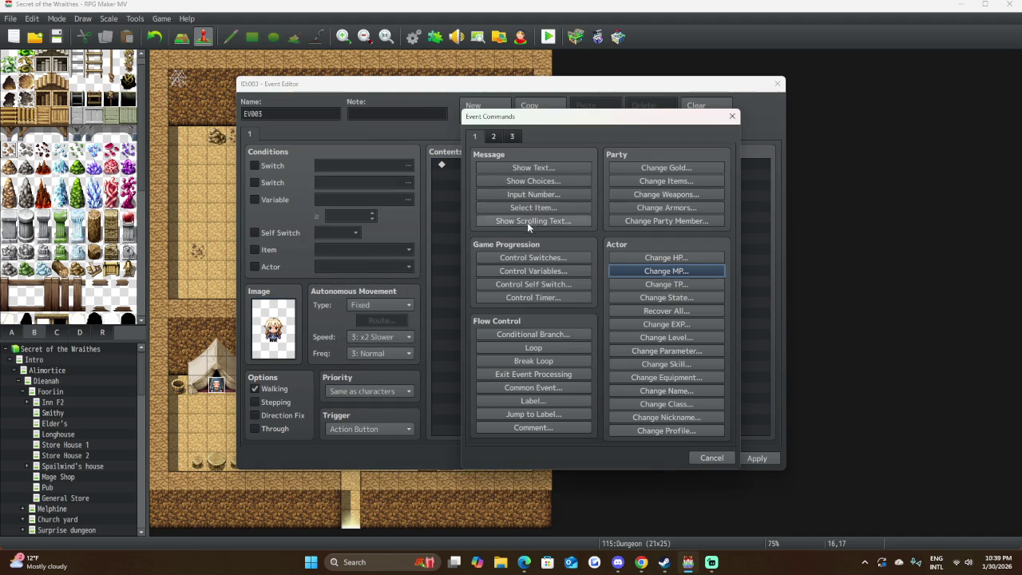
Start a Show Text message using the blonde Elf4 face.
{"action": "left_click", "coordinate": [508, 166]}
{"action": "double_click", "coordinate": [477, 297]}
{"action": "scroll", "coordinate": [476, 316], "scroll_direction": "down", "scroll_amount": 6}
{"action": "scroll", "coordinate": [475, 316], "scroll_direction": "down", "scroll_amount": 6}
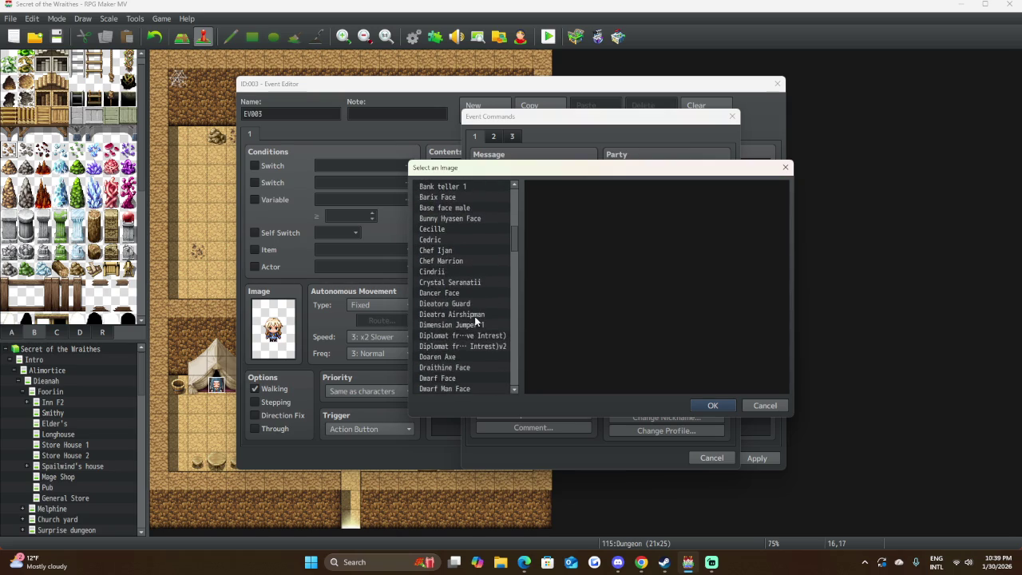
{"action": "left_click", "coordinate": [457, 316]}
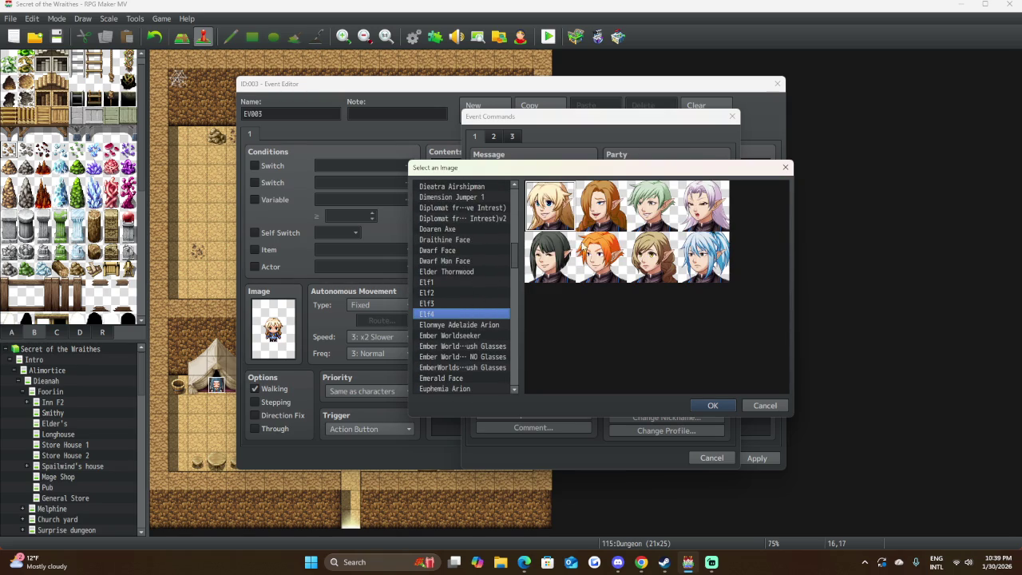
{"action": "left_click", "coordinate": [713, 406]}
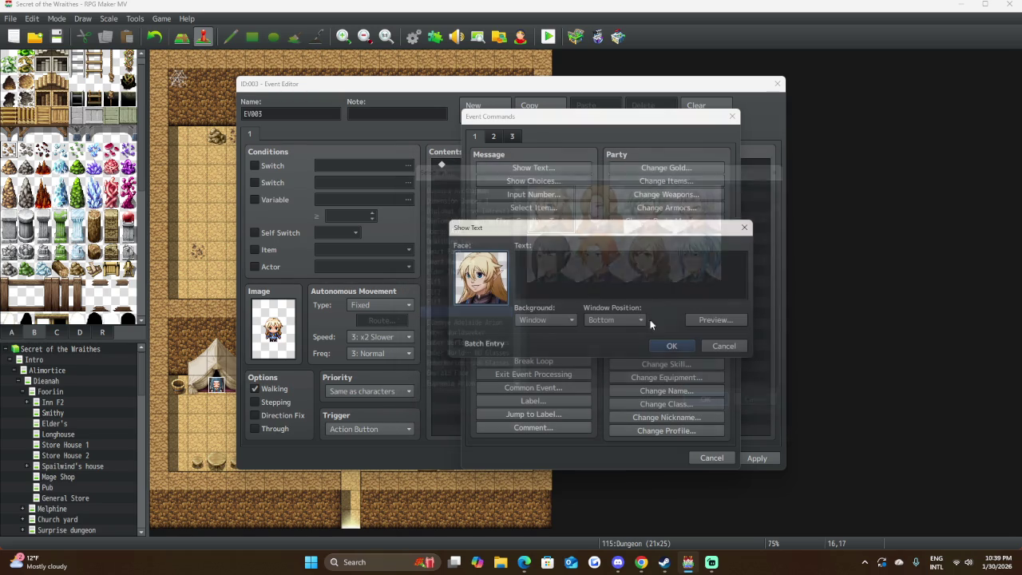
Enter the line "Hello! Can I interest you in my wares?", preview it, and add it.
{"action": "left_click", "coordinate": [545, 264]}
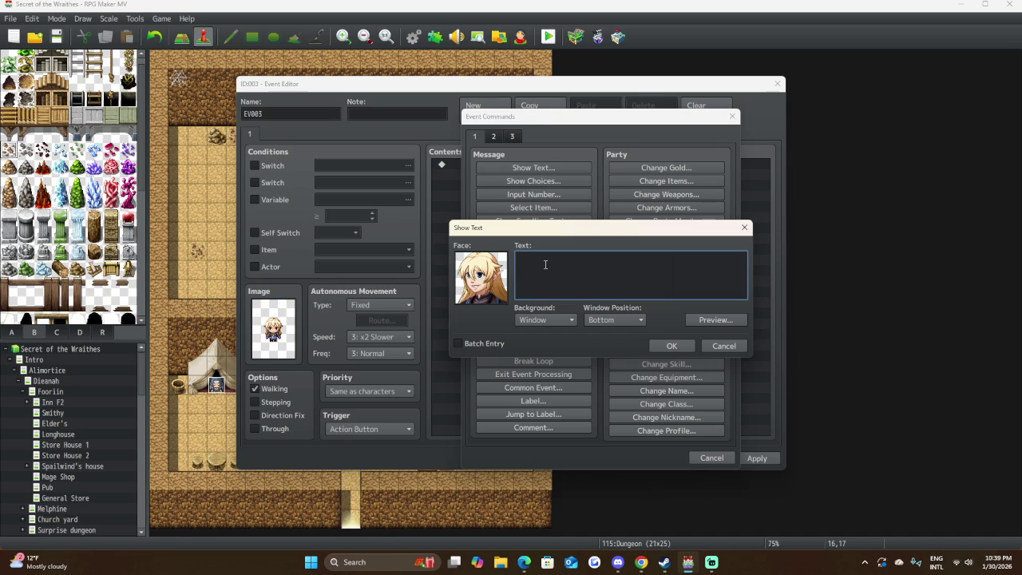
{"action": "type", "text": "\"Hello"}
{"action": "type", "text": "!"}
{"action": "type", "text": " Can I interest you "}
{"action": "type", "text": "in"}
{"action": "type", "text": "any wares"}
{"action": "type", "text": "?"}
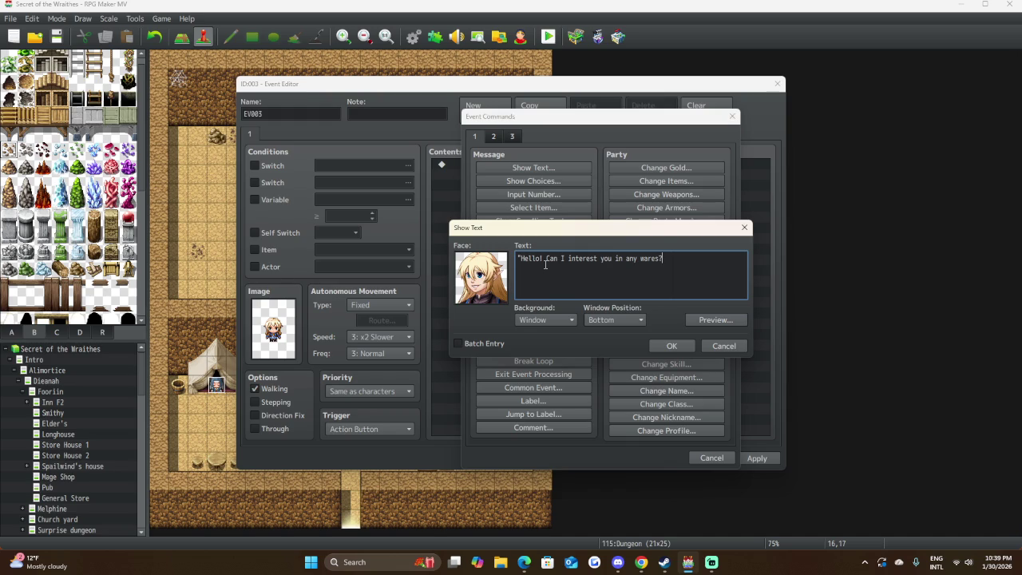
{"action": "type", "text": "\""}
{"action": "left_click_drag", "start_coordinate": [626, 258], "coordinate": [632, 258]}
{"action": "type", "text": "m"}
{"action": "left_click", "coordinate": [706, 321]}
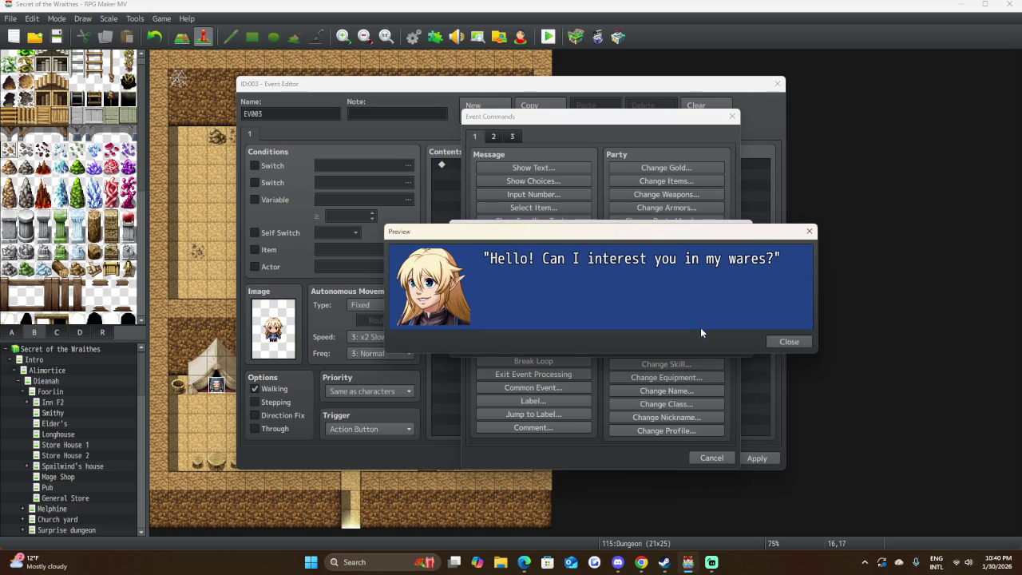
{"action": "left_click", "coordinate": [789, 342]}
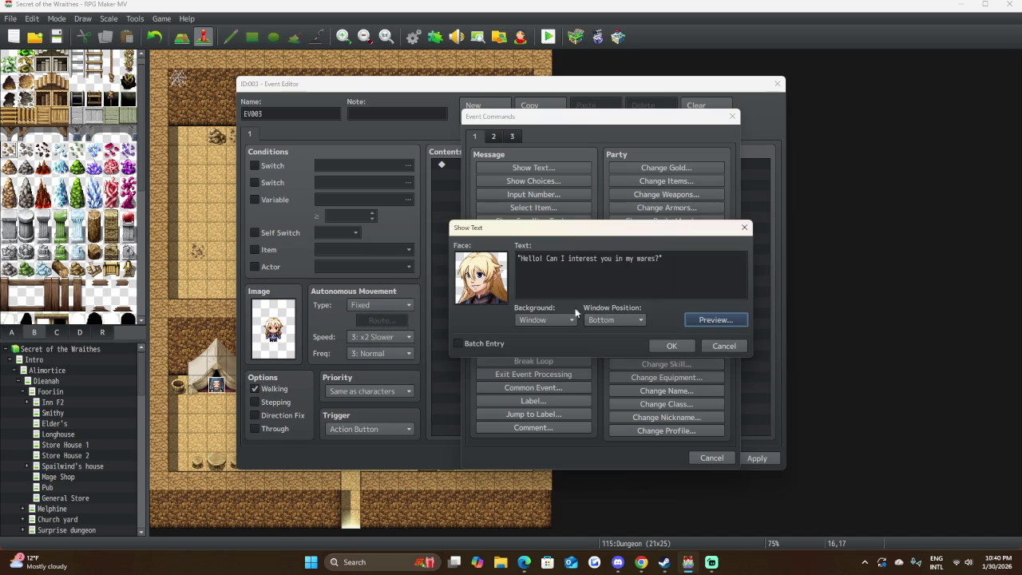
{"action": "left_click", "coordinate": [662, 345]}
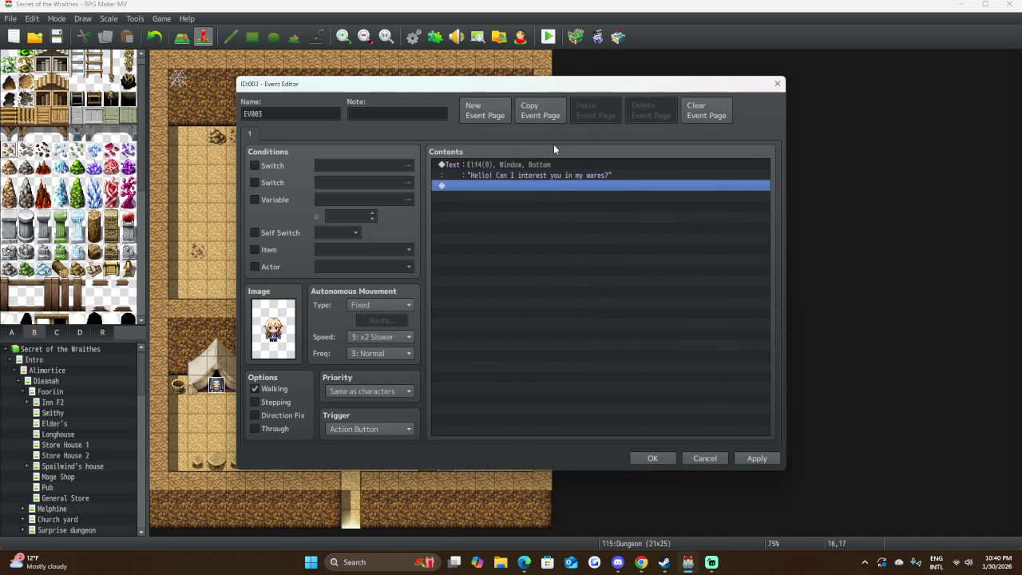
{"action": "double_click", "coordinate": [541, 187]}
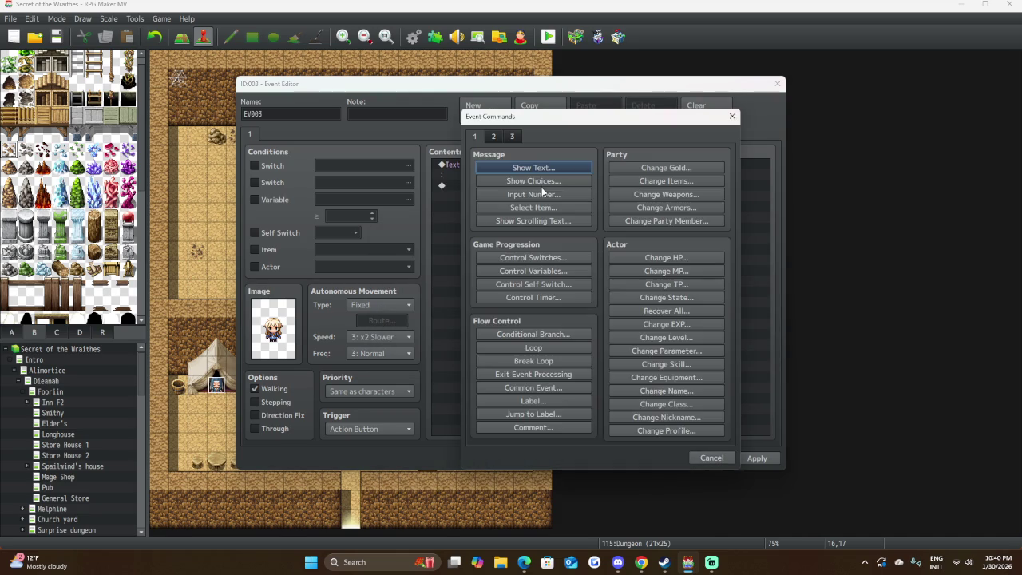
Add a Yes/No choice after the elf's greeting.
{"action": "left_click", "coordinate": [539, 183]}
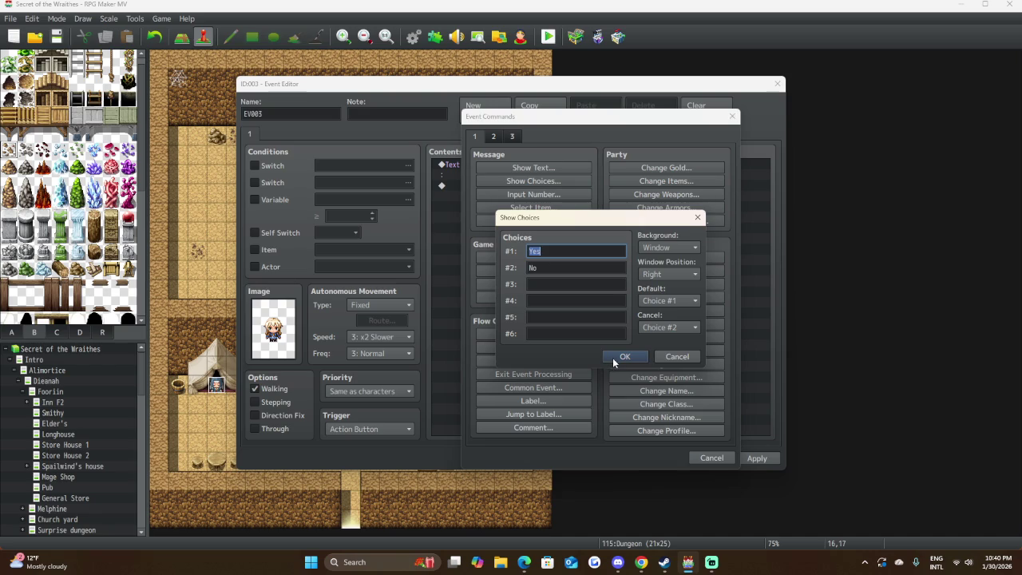
{"action": "left_click", "coordinate": [549, 250]}
{"action": "type", "text": "."}
{"action": "double_click", "coordinate": [547, 268]}
{"action": "left_click", "coordinate": [565, 266]}
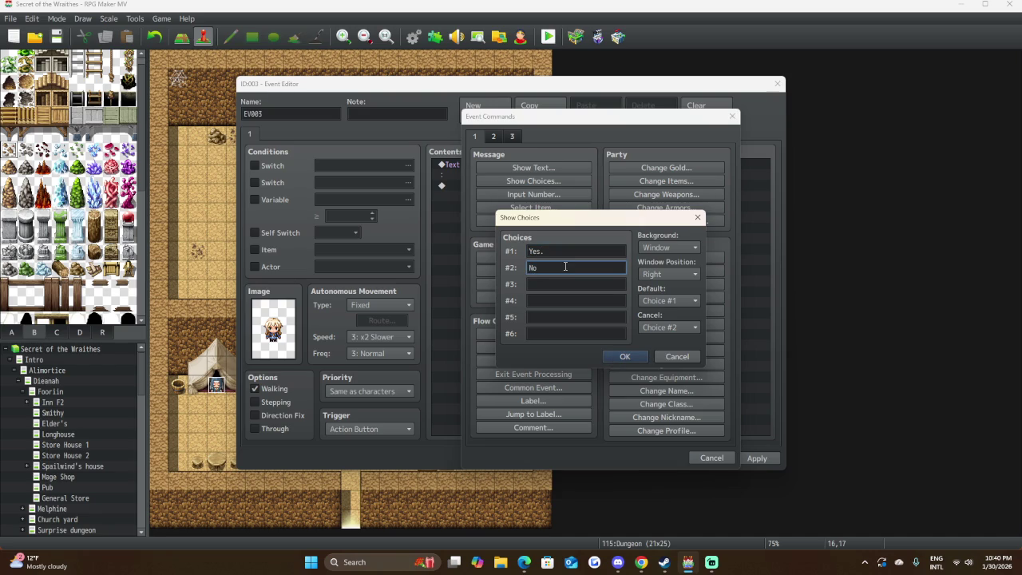
{"action": "type", "text": "."}
{"action": "left_click", "coordinate": [623, 357]}
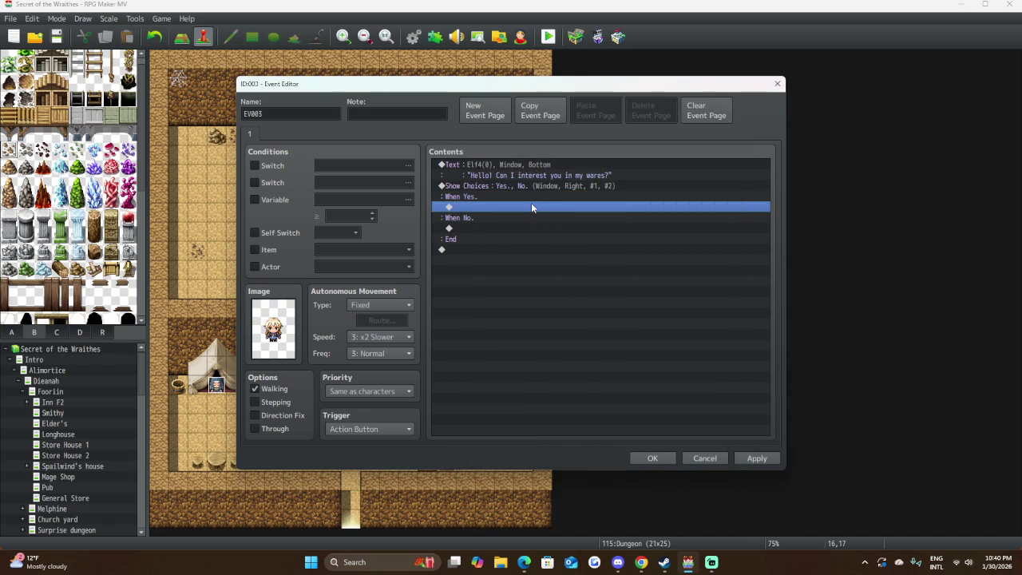
Set up a purchase-only Shop Processing under Yes, starting with Healing Draught.
{"action": "double_click", "coordinate": [531, 202]}
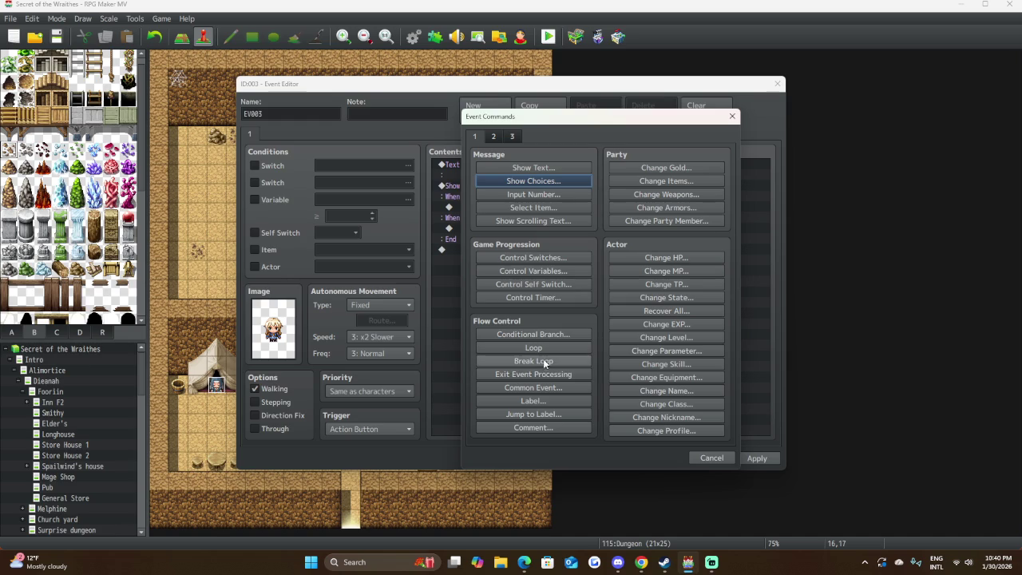
{"action": "left_click", "coordinate": [501, 136]}
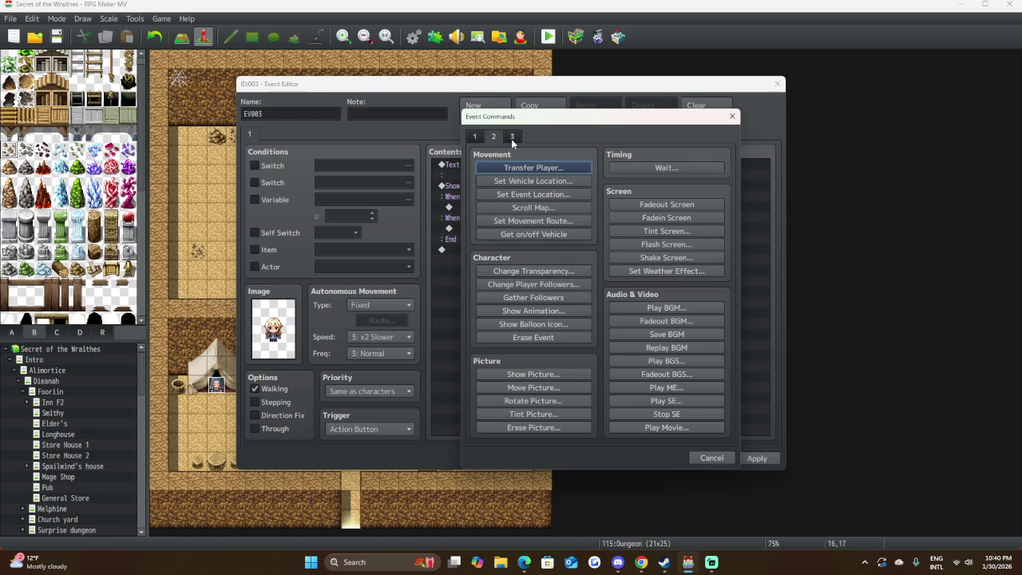
{"action": "left_click", "coordinate": [512, 137]}
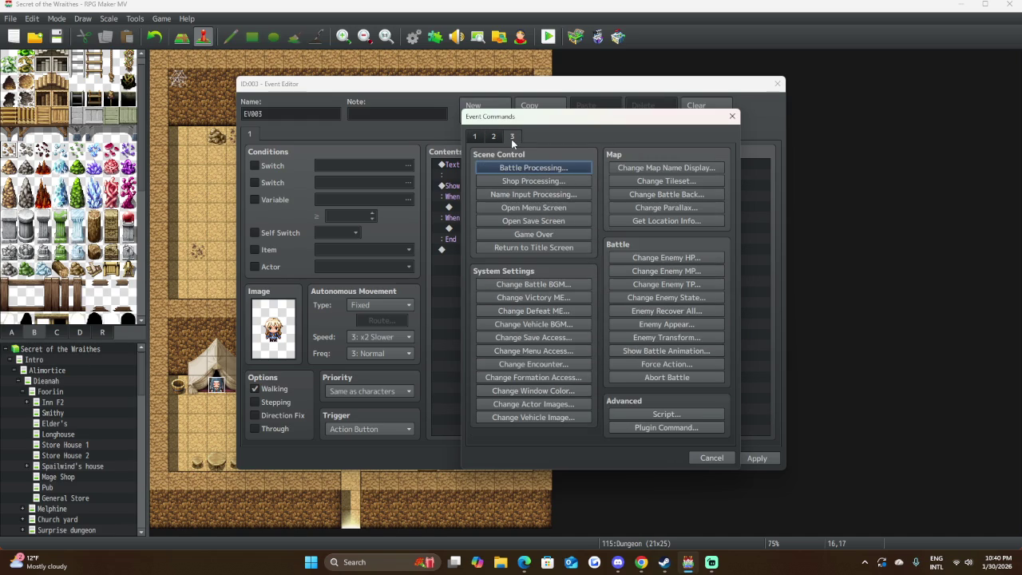
{"action": "left_click", "coordinate": [511, 180]}
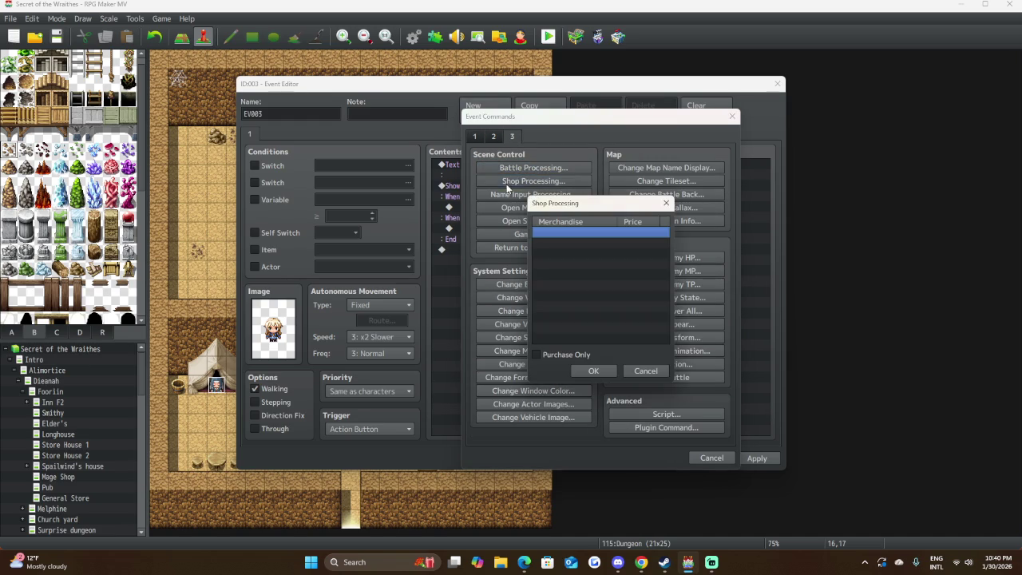
{"action": "left_click", "coordinate": [537, 355]}
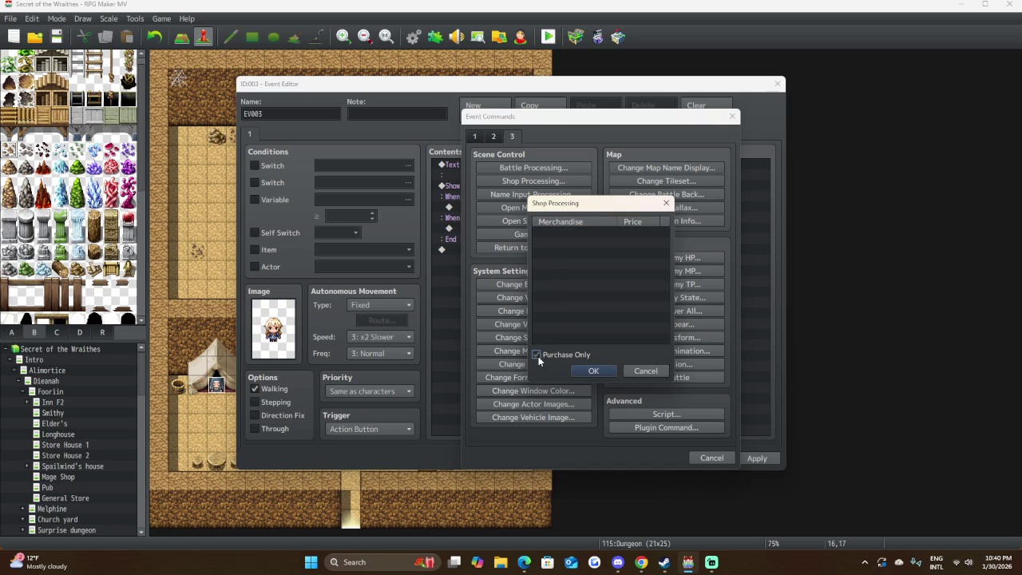
{"action": "double_click", "coordinate": [584, 232]}
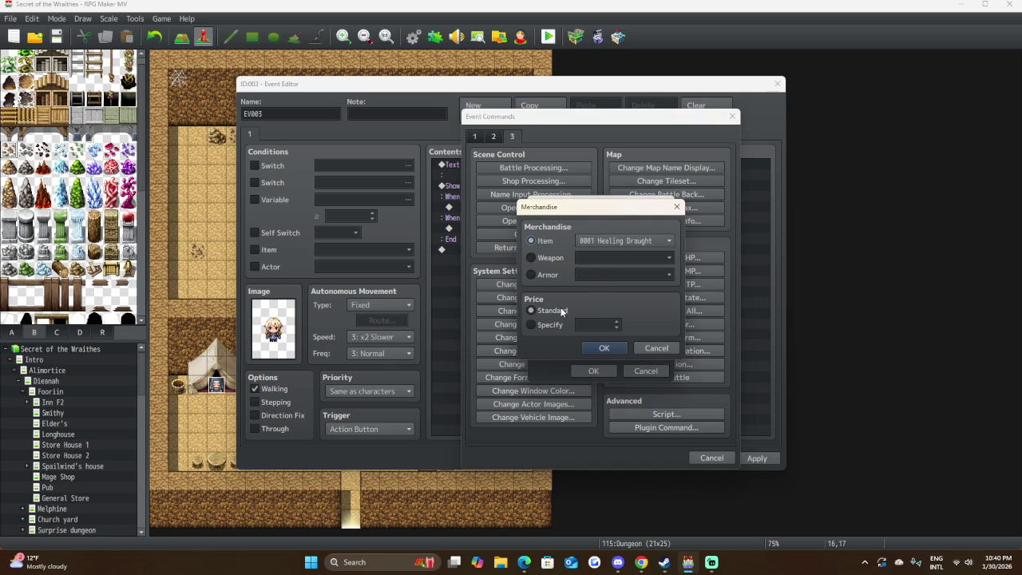
{"action": "left_click", "coordinate": [603, 349]}
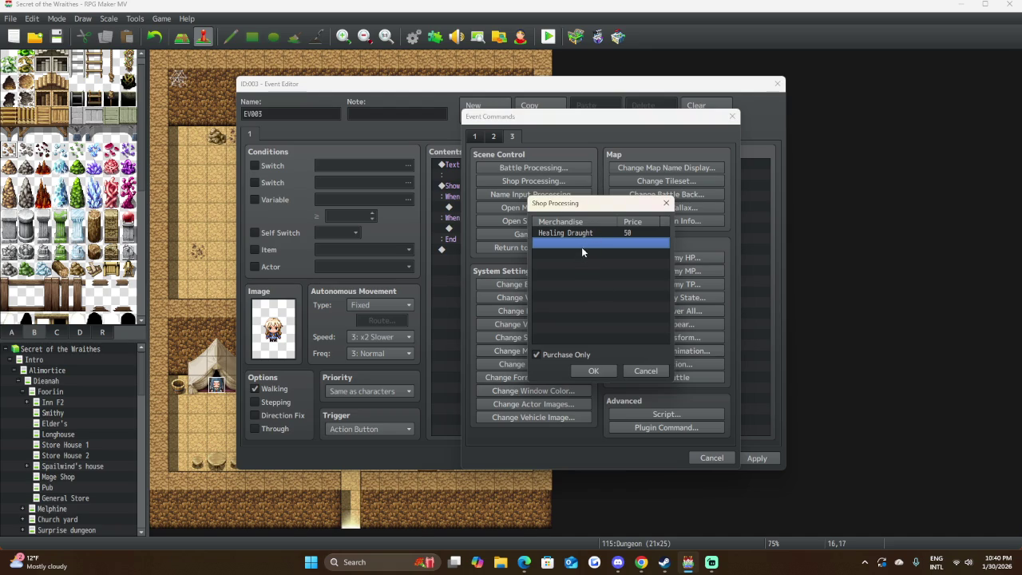
Add Magic Draught, Miracle Spice and Soul Essence to the shop's merchandise.
{"action": "double_click", "coordinate": [587, 243]}
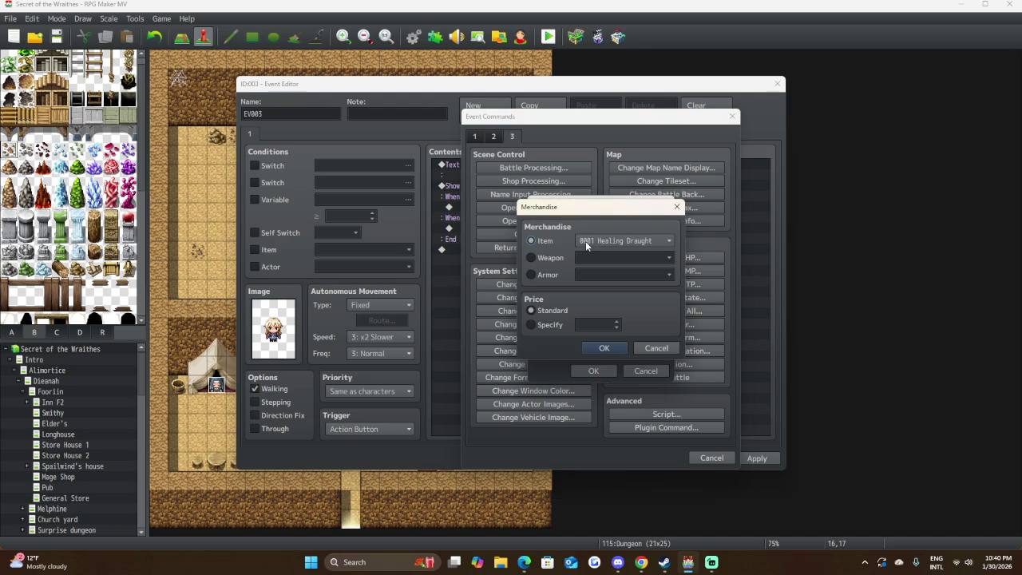
{"action": "left_click", "coordinate": [646, 241]}
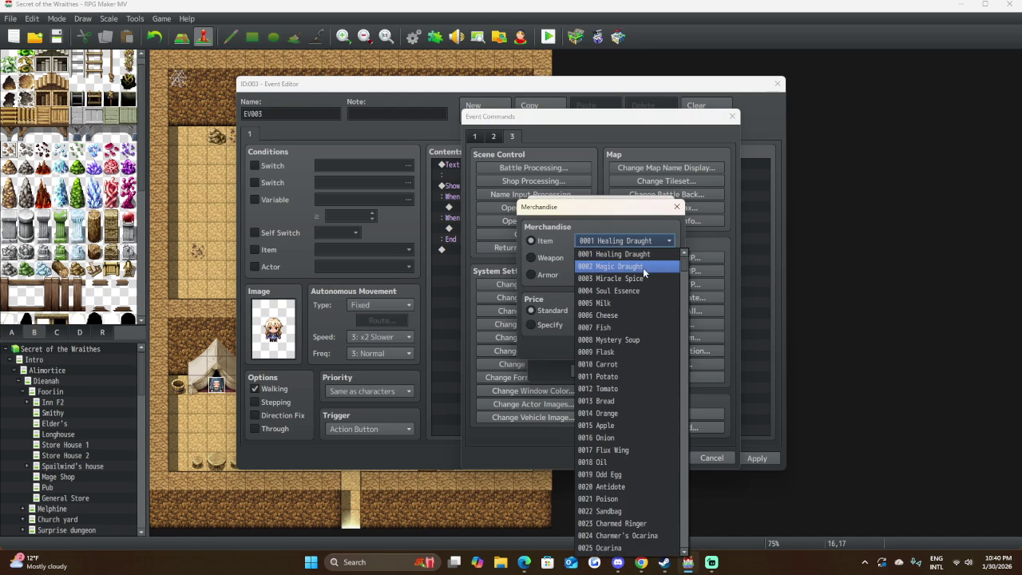
{"action": "left_click", "coordinate": [644, 269]}
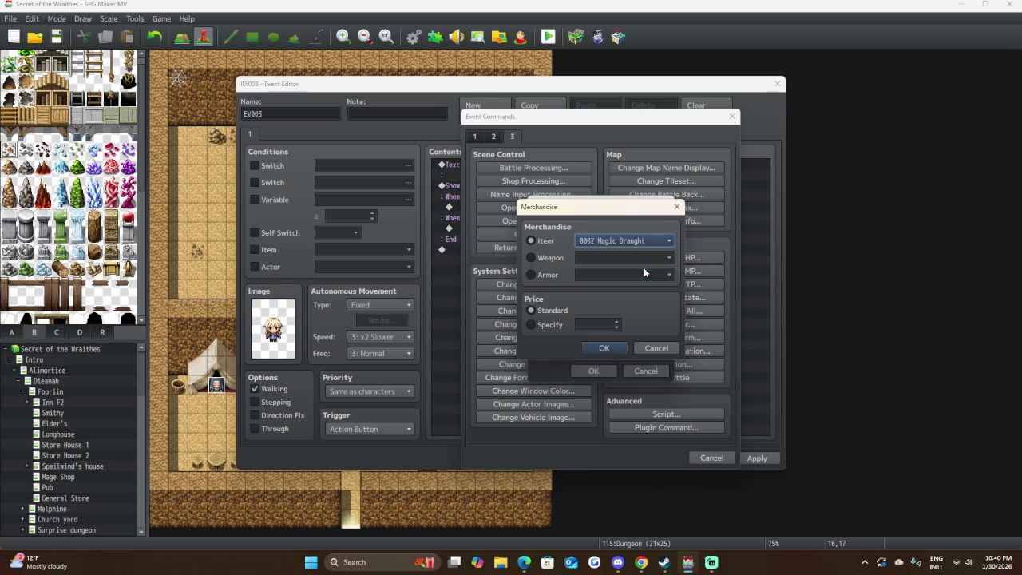
{"action": "left_click", "coordinate": [602, 349]}
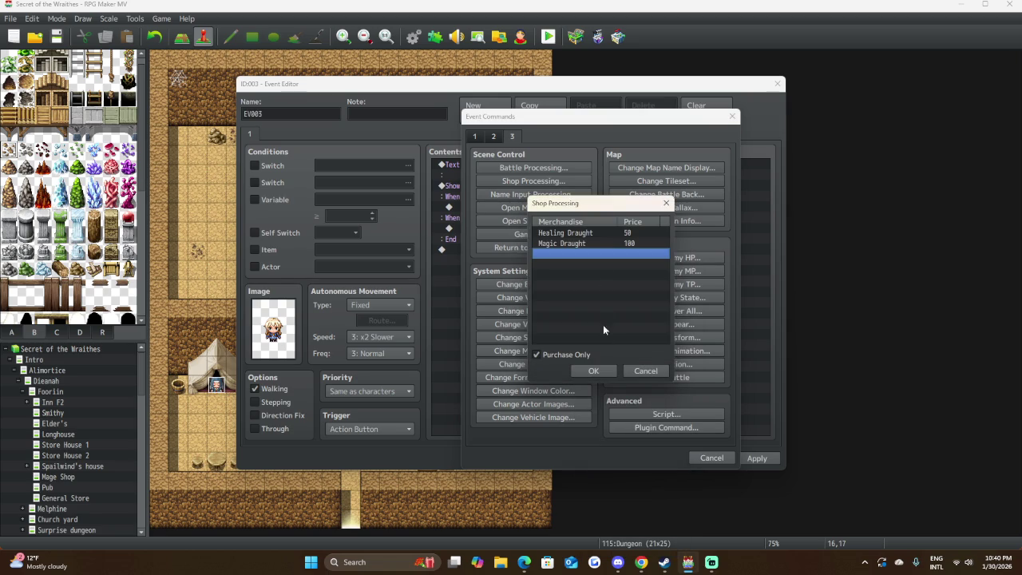
{"action": "double_click", "coordinate": [605, 254]}
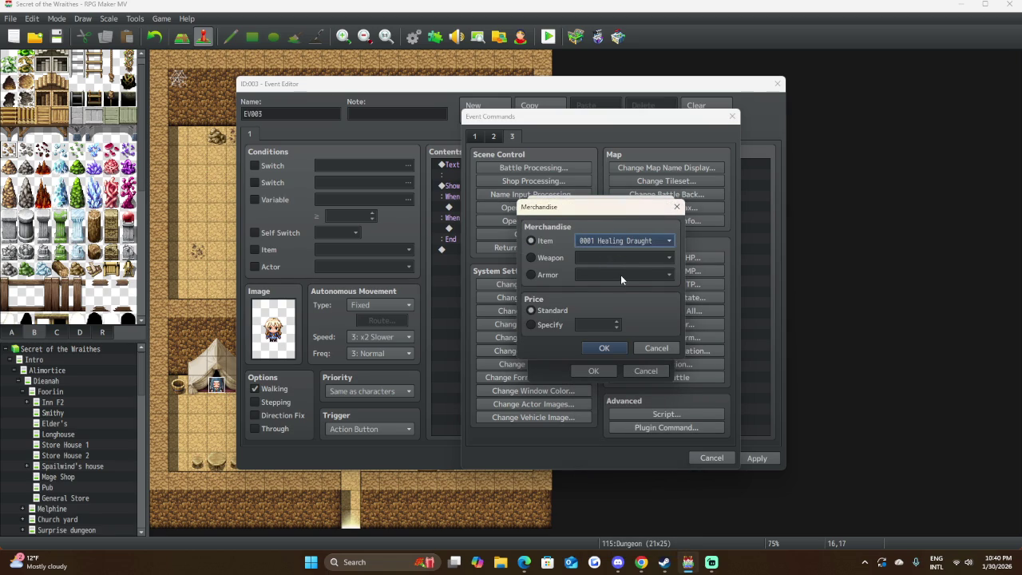
{"action": "left_click", "coordinate": [619, 240]}
{"action": "left_click", "coordinate": [625, 279]}
{"action": "left_click", "coordinate": [601, 349]}
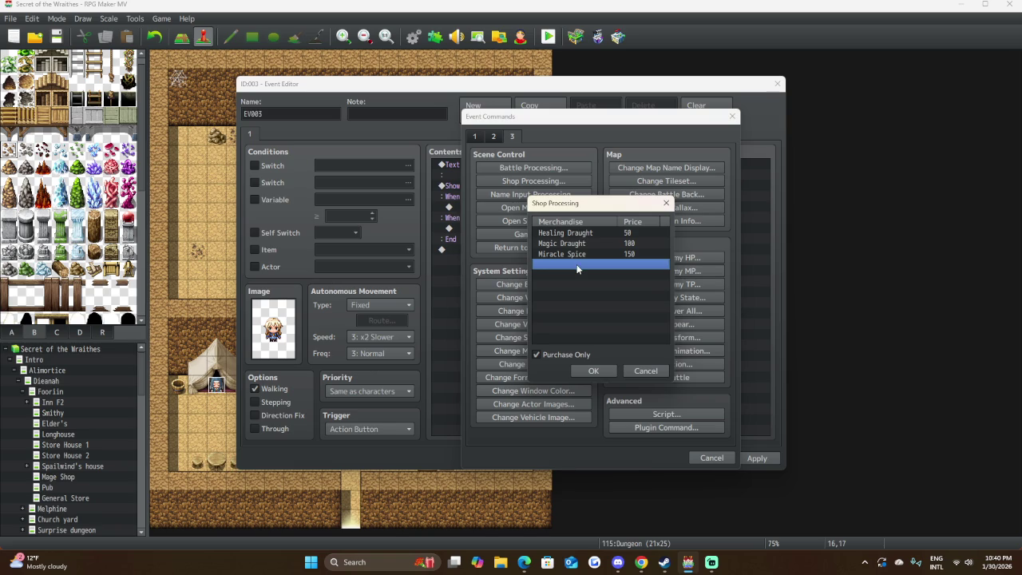
{"action": "double_click", "coordinate": [580, 266]}
{"action": "left_click", "coordinate": [615, 235]}
{"action": "left_click", "coordinate": [619, 275]}
{"action": "left_click", "coordinate": [605, 348]}
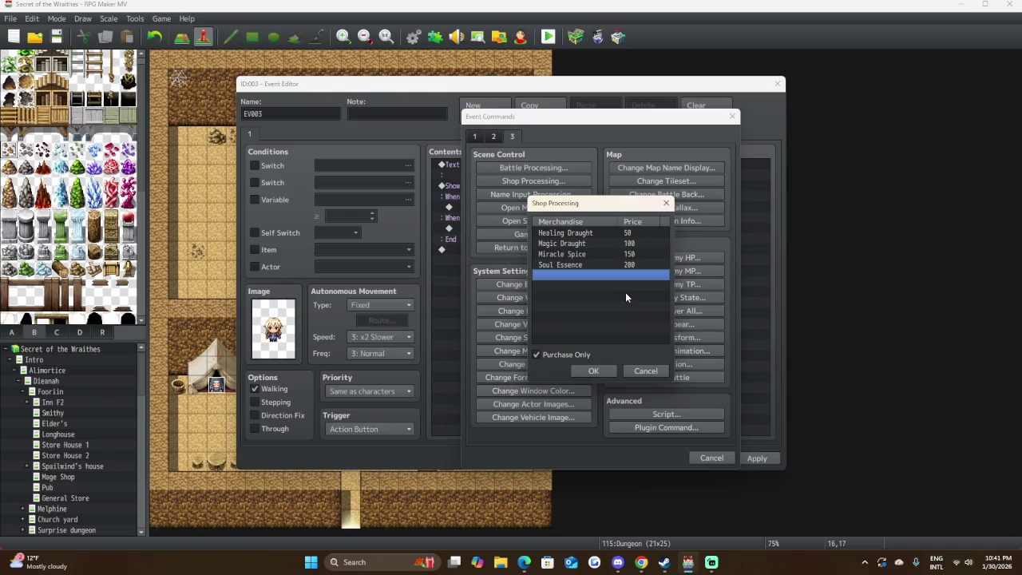
Add Antidote, Sandbag and Ocarina to the shop's merchandise.
{"action": "double_click", "coordinate": [590, 274]}
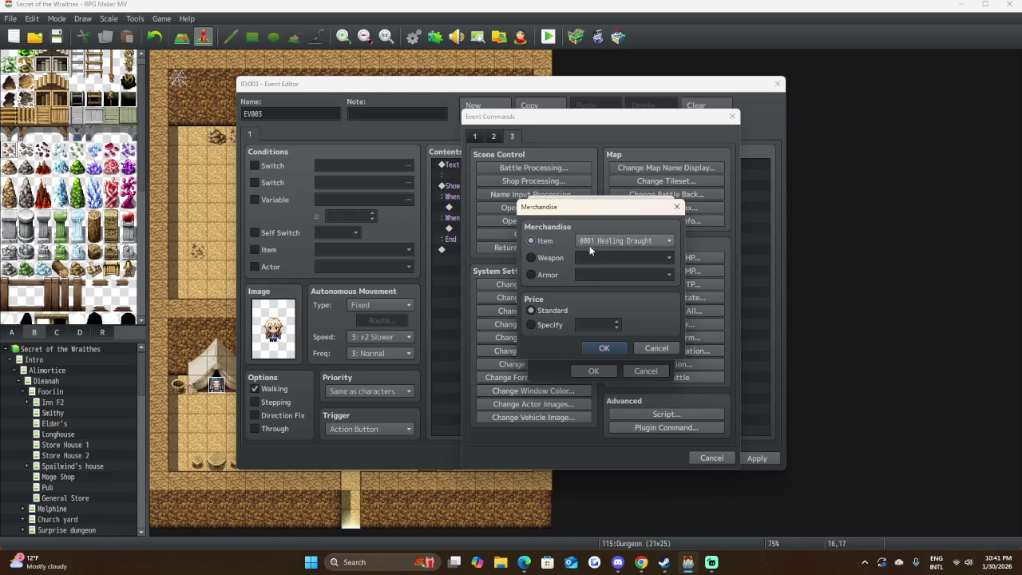
{"action": "left_click", "coordinate": [588, 238]}
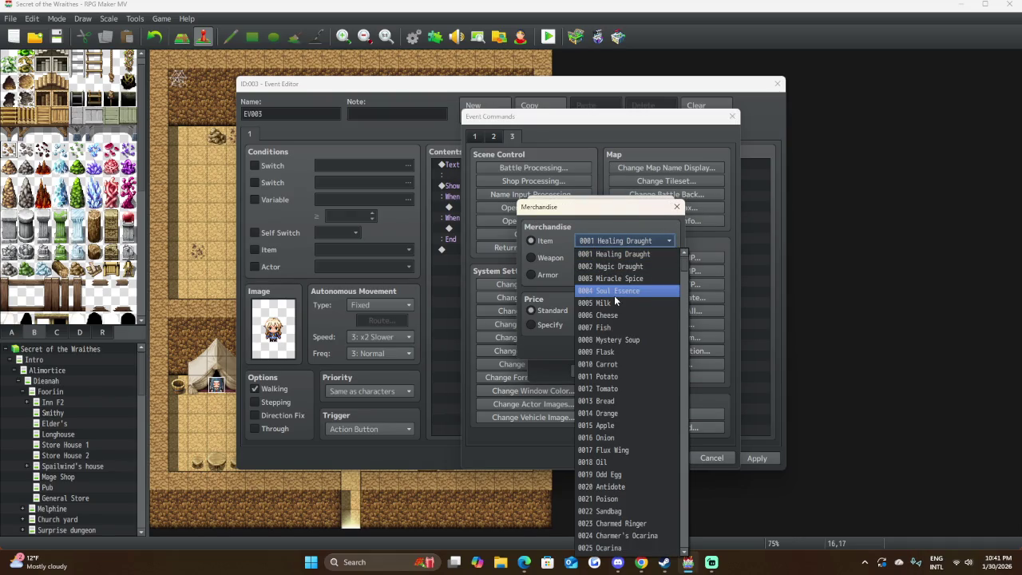
{"action": "left_click", "coordinate": [614, 486]}
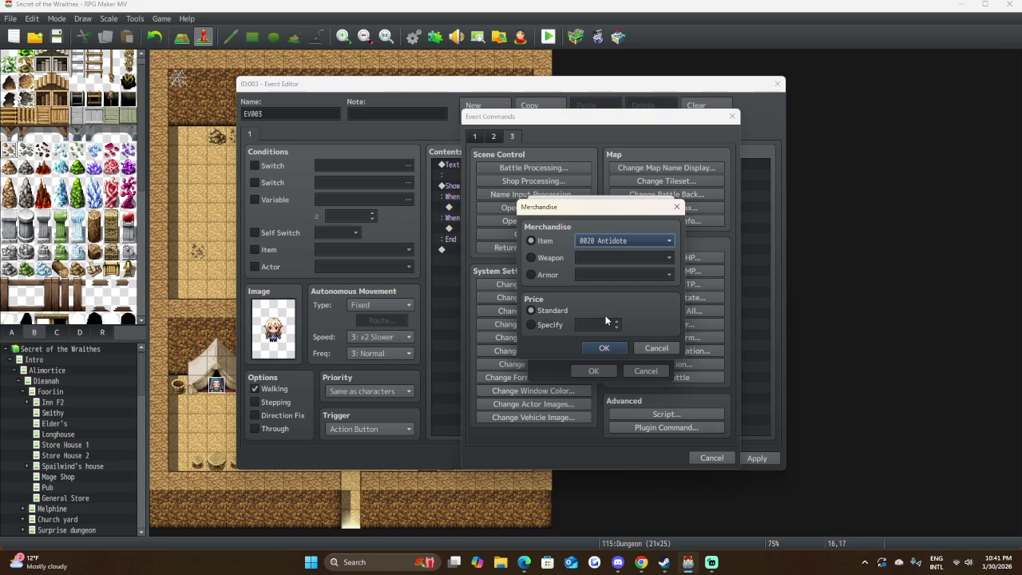
{"action": "left_click", "coordinate": [604, 348]}
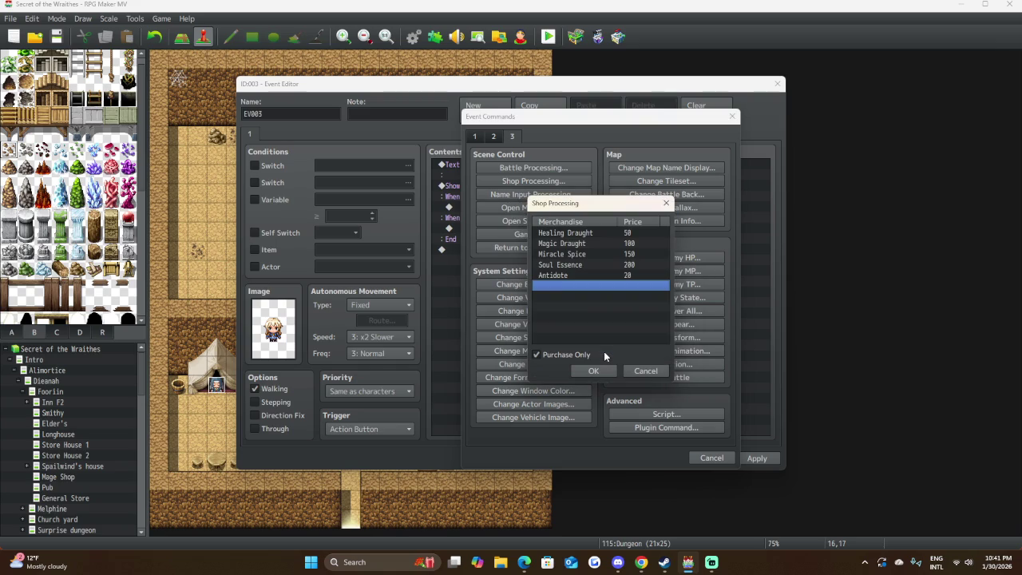
{"action": "double_click", "coordinate": [567, 285]}
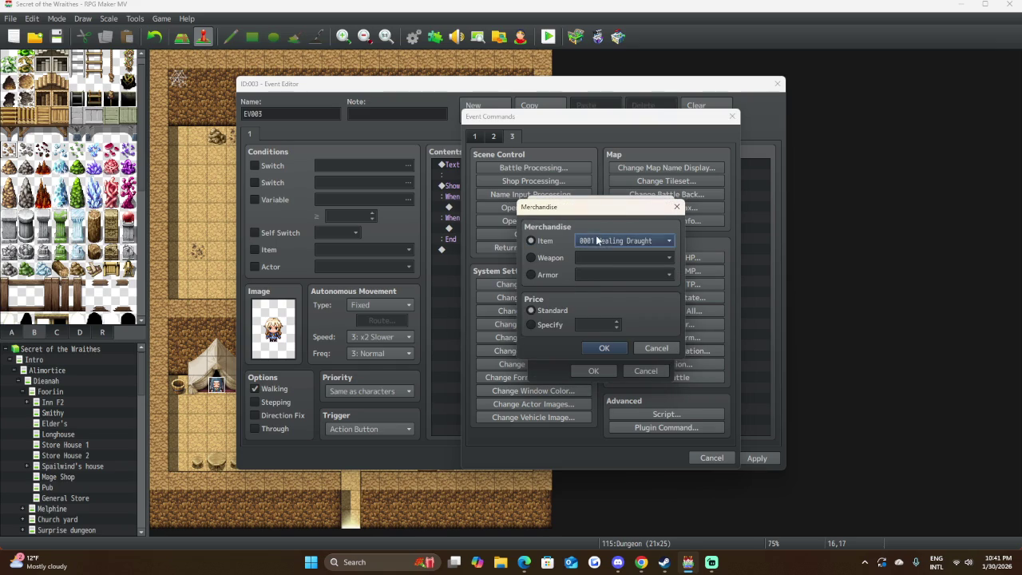
{"action": "left_click", "coordinate": [623, 240]}
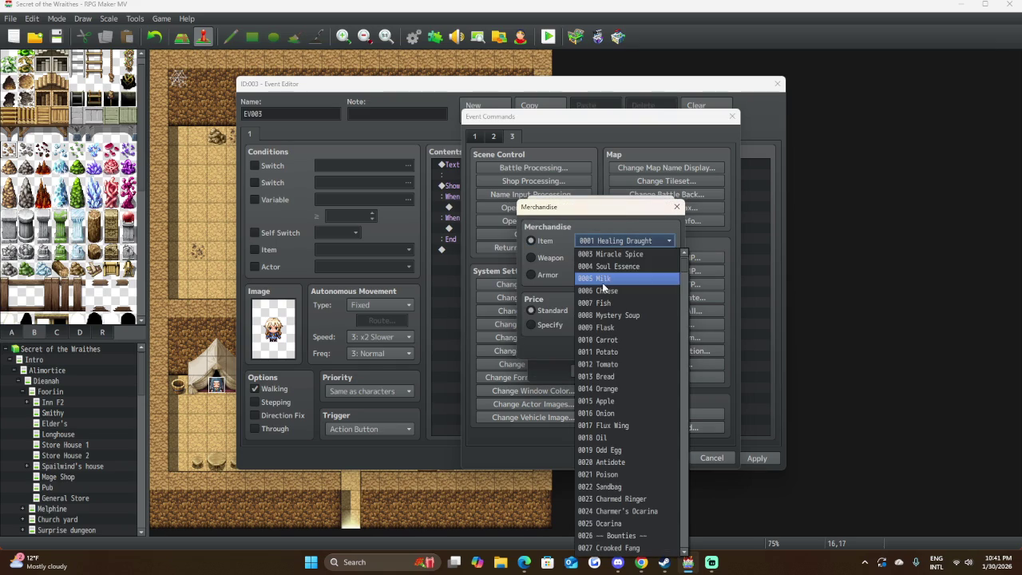
{"action": "left_click", "coordinate": [632, 487]}
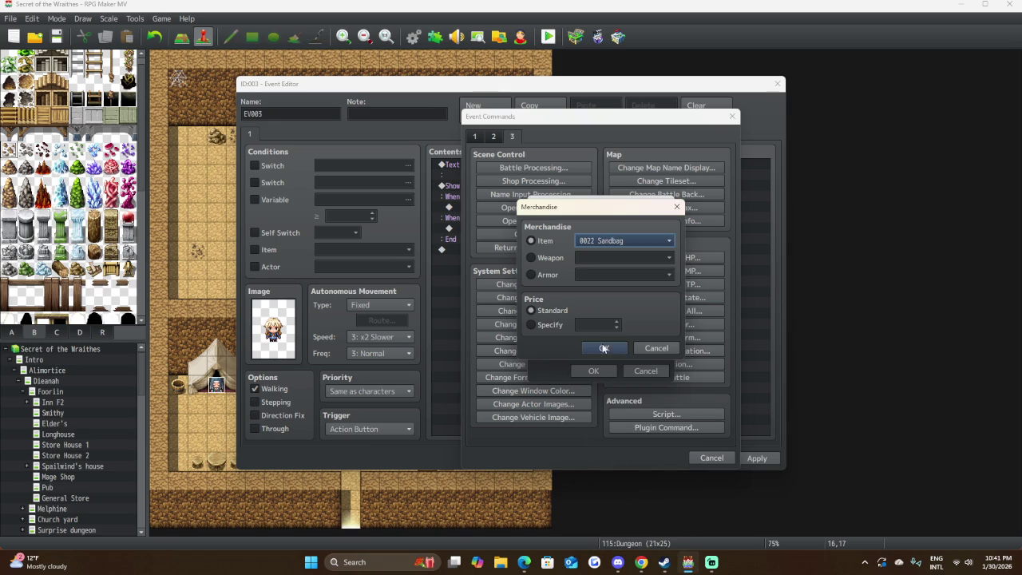
{"action": "left_click", "coordinate": [607, 349]}
{"action": "double_click", "coordinate": [576, 297]}
{"action": "left_click", "coordinate": [634, 245]}
{"action": "left_click", "coordinate": [623, 511]}
{"action": "left_click", "coordinate": [603, 349]}
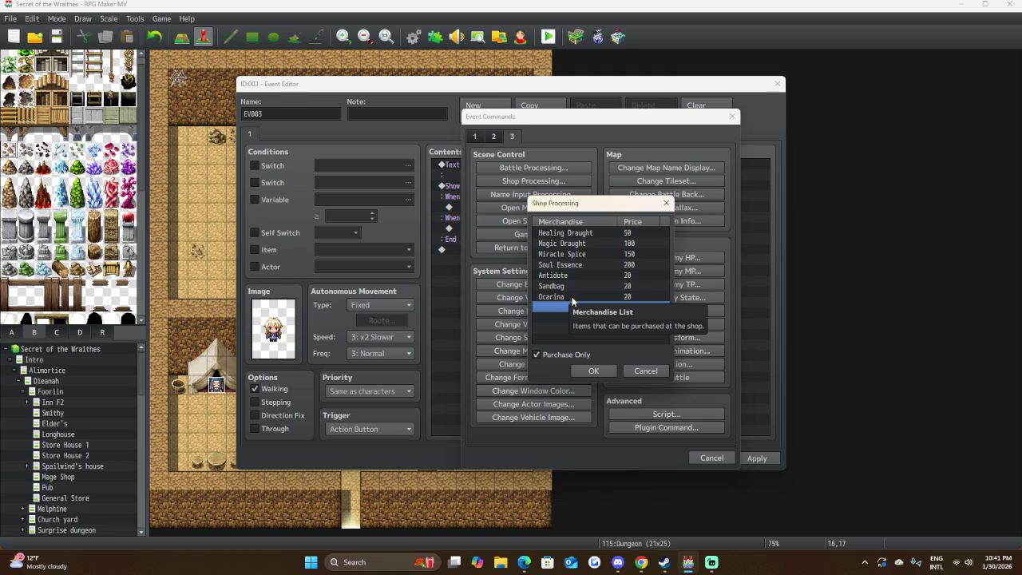
Insert the shop into the Yes branch and save the elf event.
{"action": "left_click", "coordinate": [593, 371]}
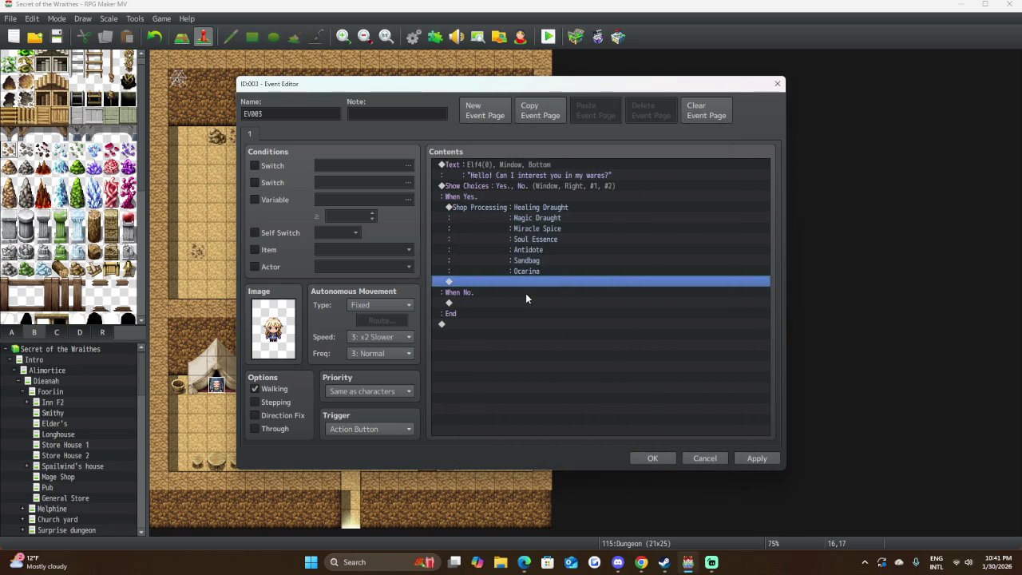
{"action": "left_click", "coordinate": [651, 456]}
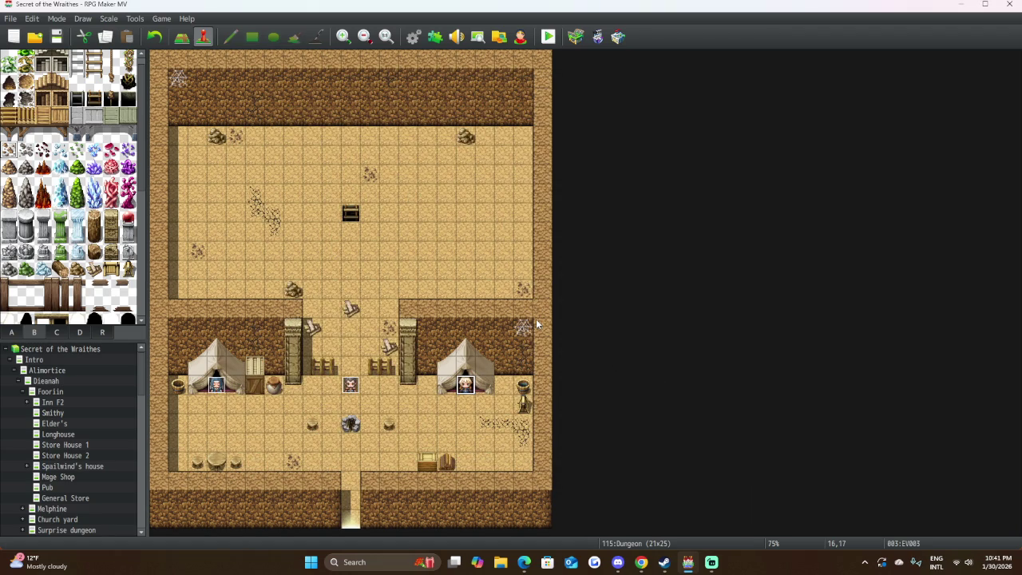
{"action": "double_click", "coordinate": [352, 424]}
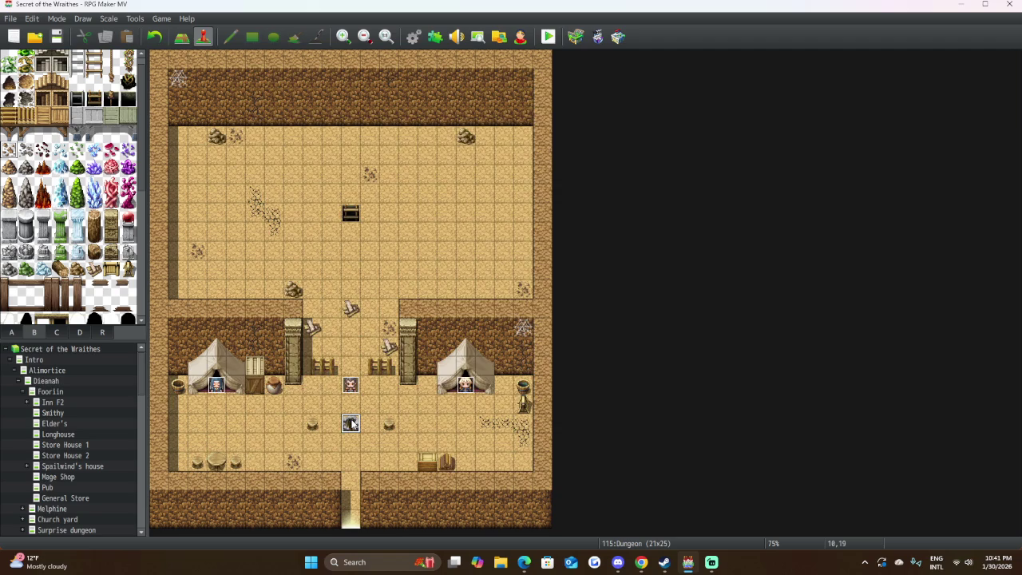
Turn on stepping animation for EV004 and browse the character sprite sheets.
{"action": "left_click", "coordinate": [256, 401]}
{"action": "double_click", "coordinate": [273, 326]}
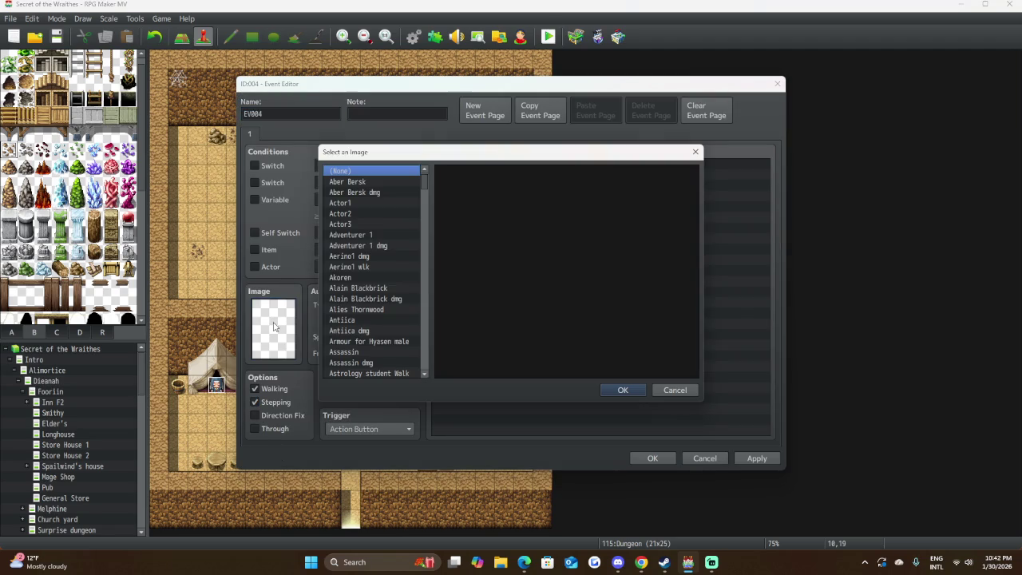
{"action": "scroll", "coordinate": [380, 329], "scroll_direction": "down", "scroll_amount": 20}
{"action": "scroll", "coordinate": [375, 337], "scroll_direction": "down", "scroll_amount": 6}
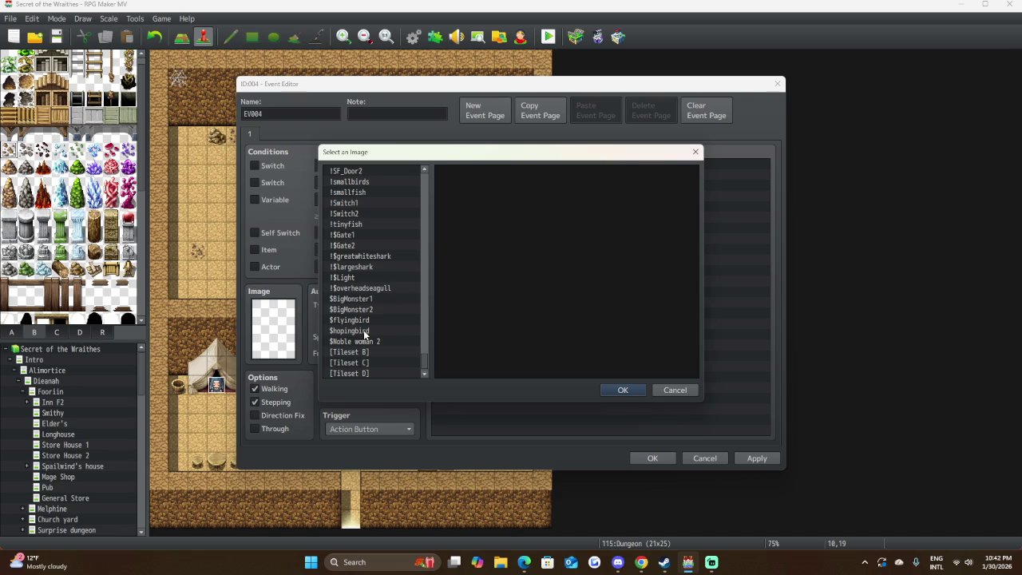
{"action": "right_click", "coordinate": [363, 329]}
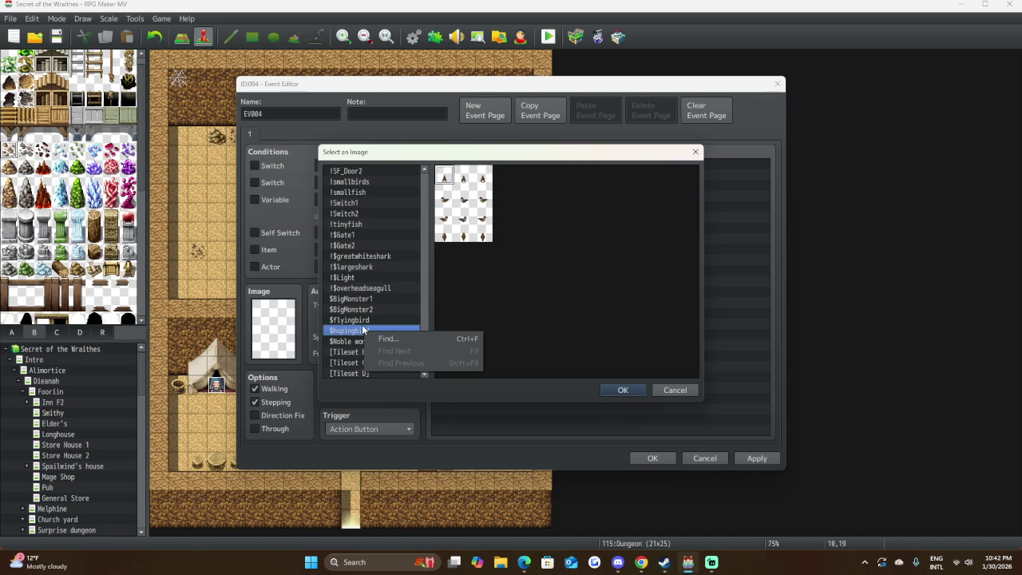
{"action": "left_click", "coordinate": [364, 319]}
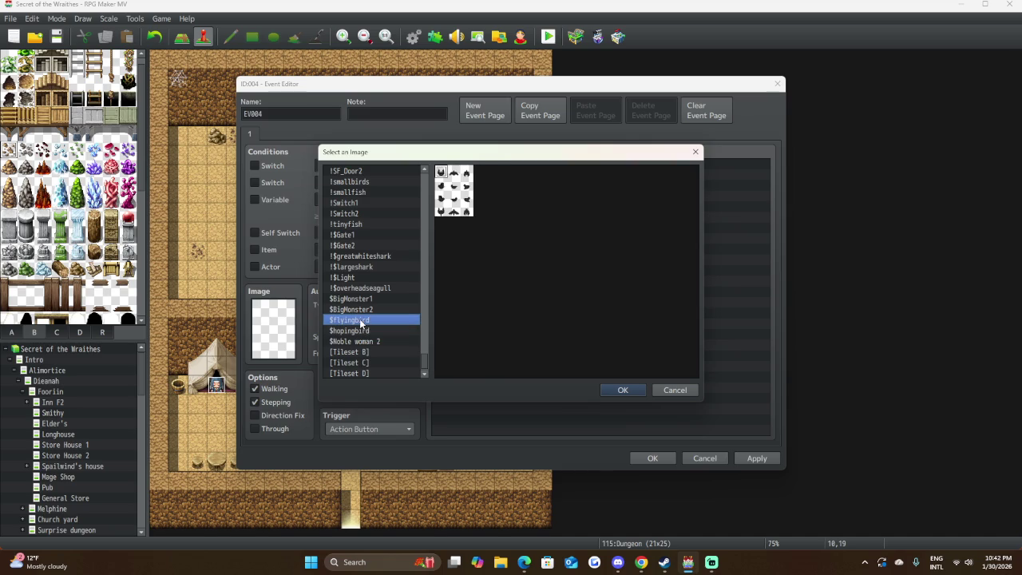
{"action": "left_click", "coordinate": [363, 309]}
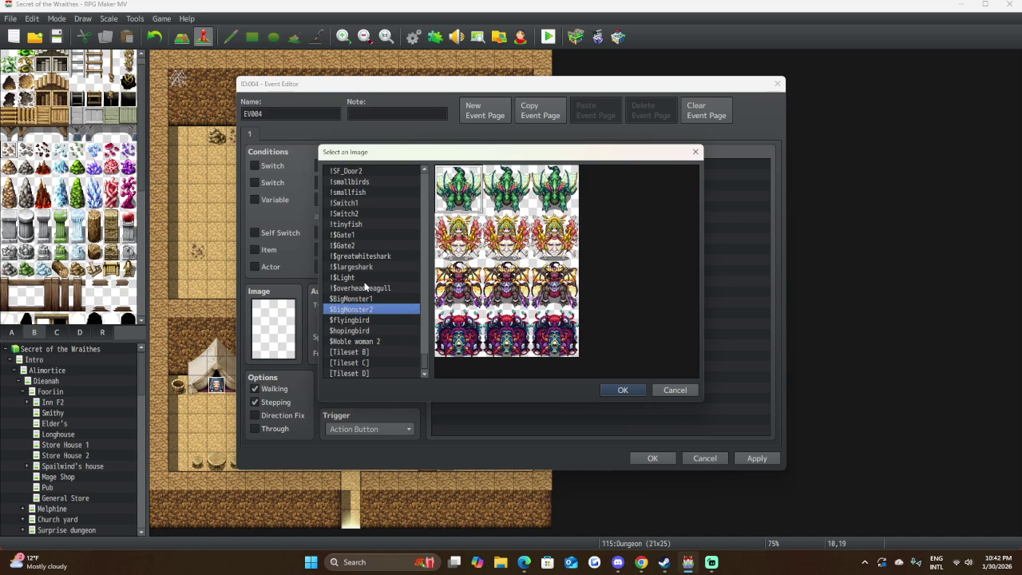
{"action": "left_click", "coordinate": [365, 288]}
{"action": "left_click", "coordinate": [364, 277]}
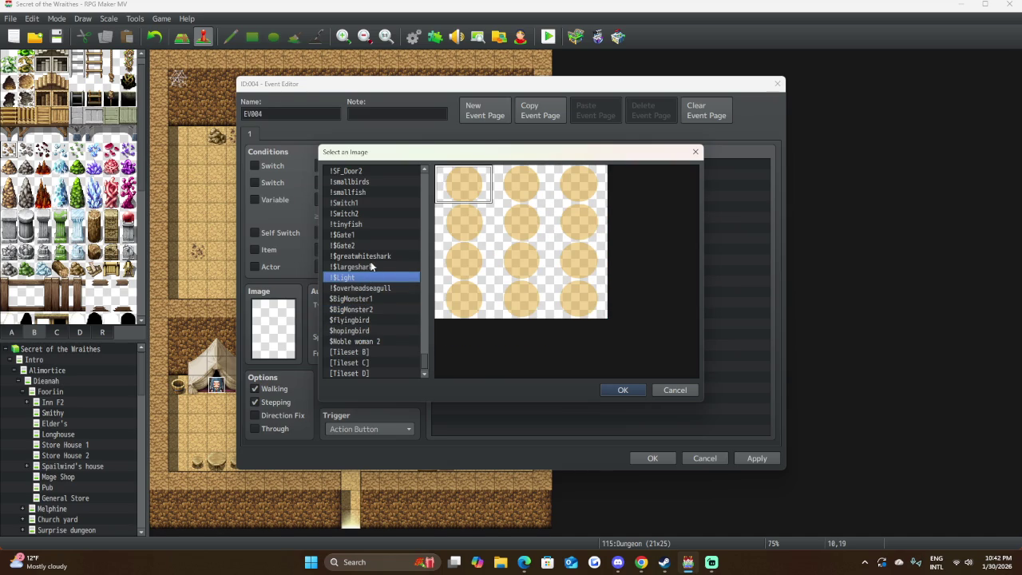
{"action": "left_click", "coordinate": [365, 267]}
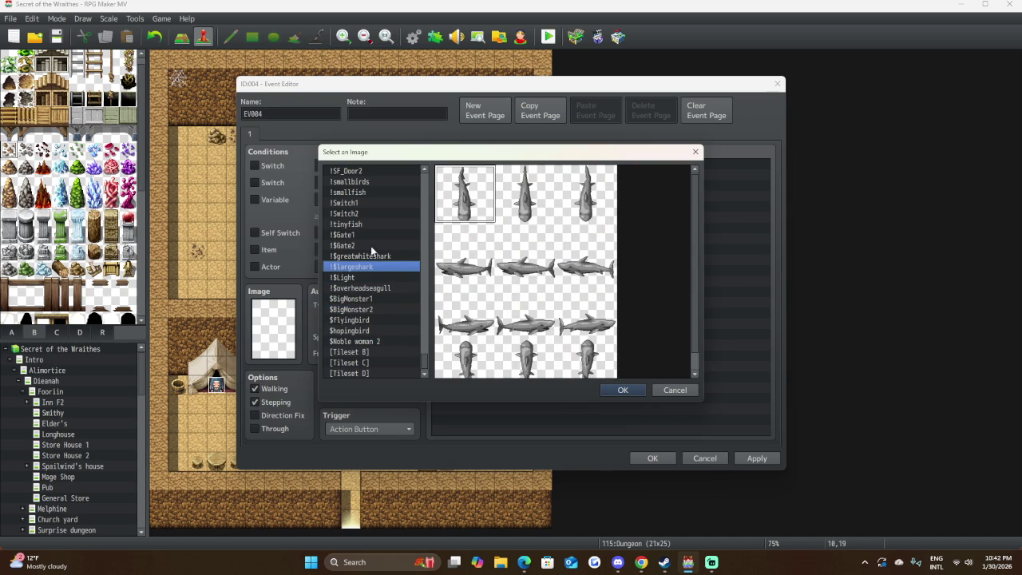
Use the small campfire sprite from the !Flame sheet as the event image.
{"action": "scroll", "coordinate": [357, 236], "scroll_direction": "up", "scroll_amount": 2}
{"action": "left_click", "coordinate": [344, 213]}
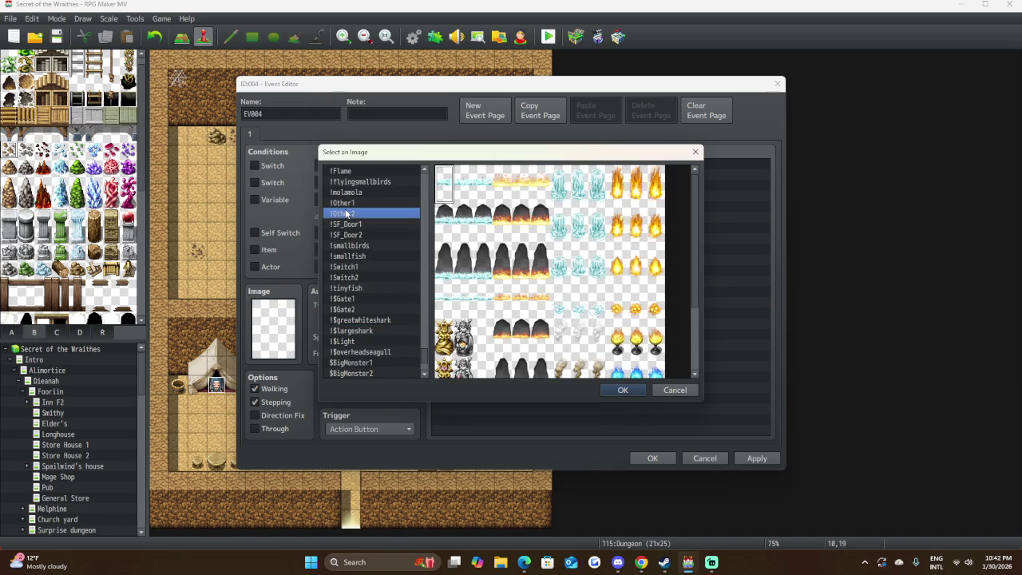
{"action": "scroll", "coordinate": [591, 255], "scroll_direction": "down", "scroll_amount": 3}
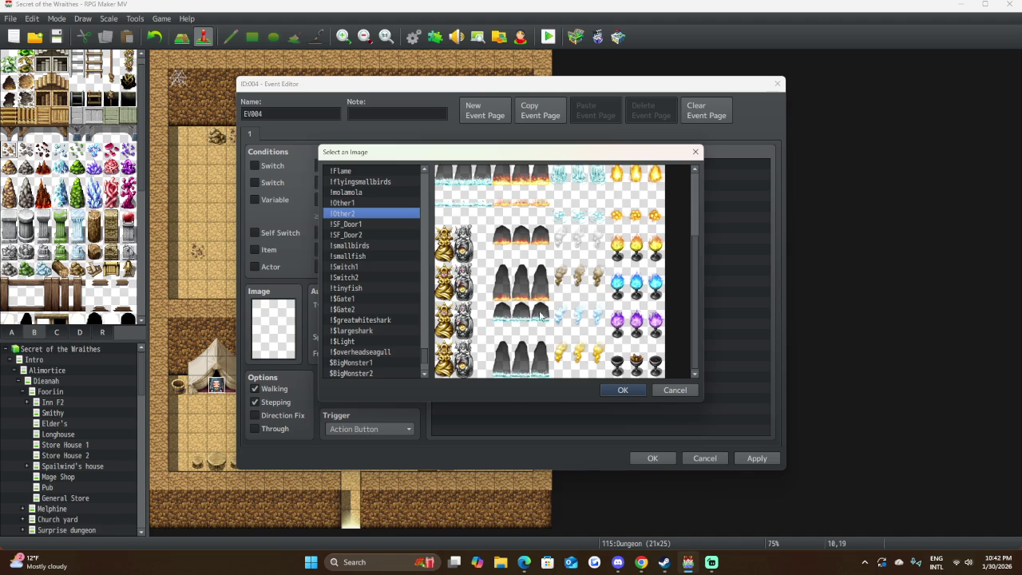
{"action": "scroll", "coordinate": [381, 268], "scroll_direction": "up", "scroll_amount": 2}
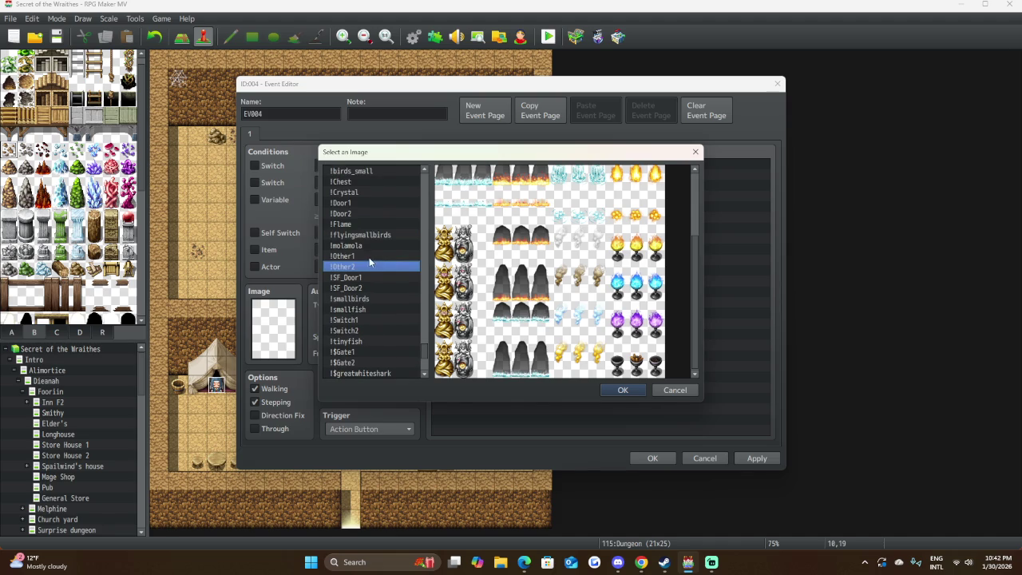
{"action": "left_click", "coordinate": [368, 256]}
{"action": "left_click", "coordinate": [365, 266]}
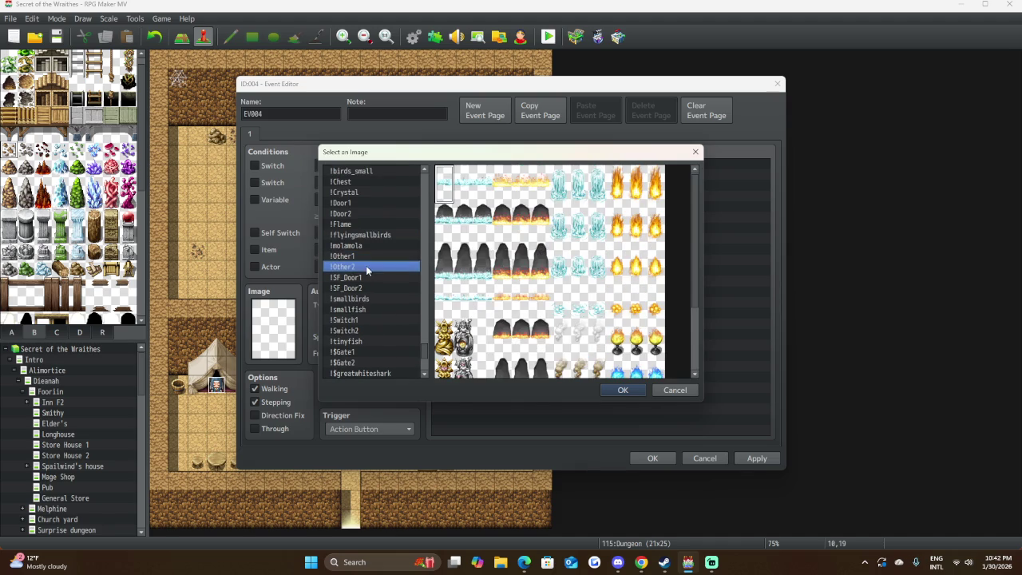
{"action": "left_click", "coordinate": [362, 225]}
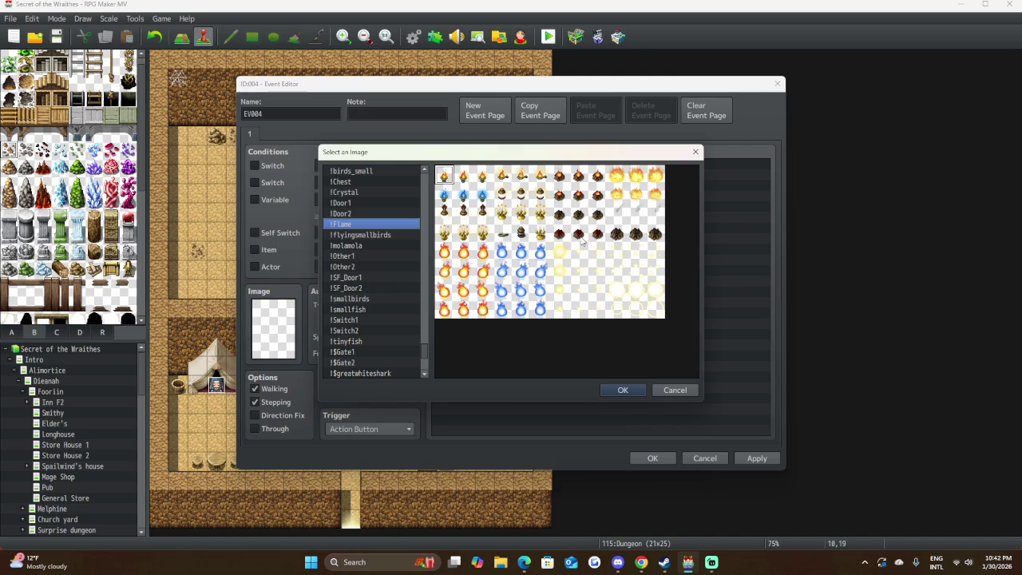
{"action": "left_click", "coordinate": [581, 176]}
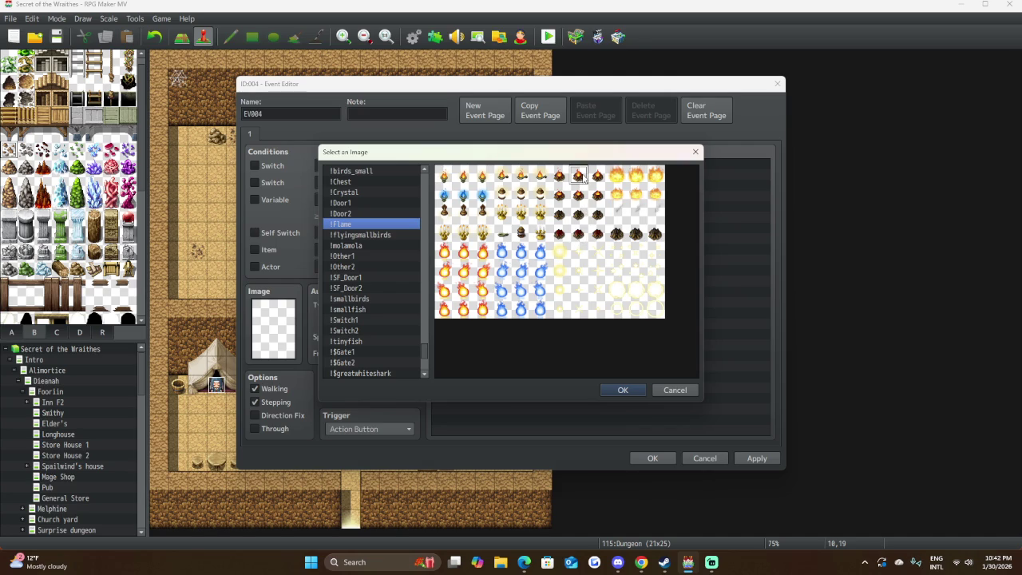
{"action": "left_click", "coordinate": [623, 389]}
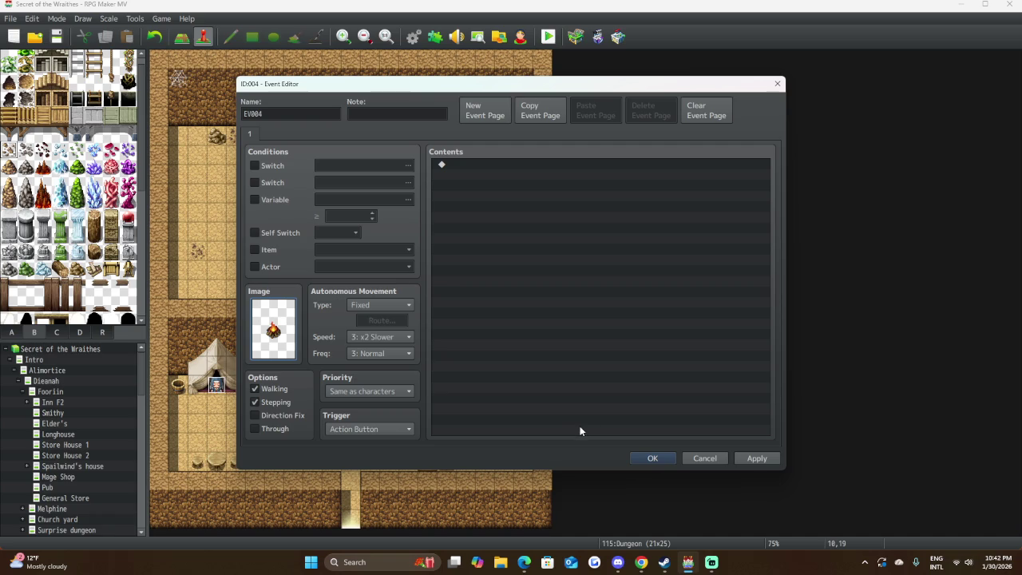
Set EV004's trigger to Parallel and save the event onto the map.
{"action": "left_click", "coordinate": [391, 429]}
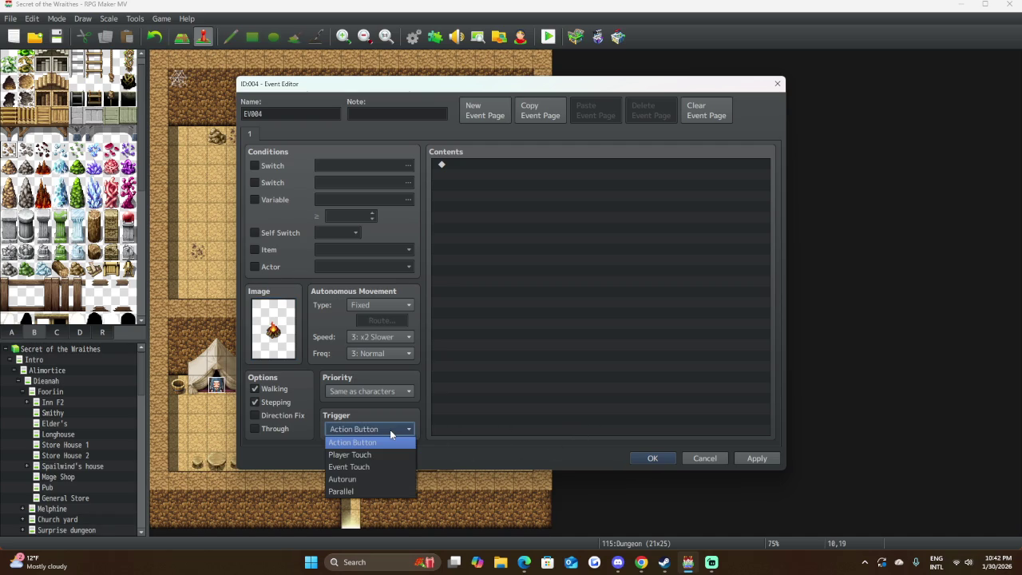
{"action": "left_click", "coordinate": [374, 491]}
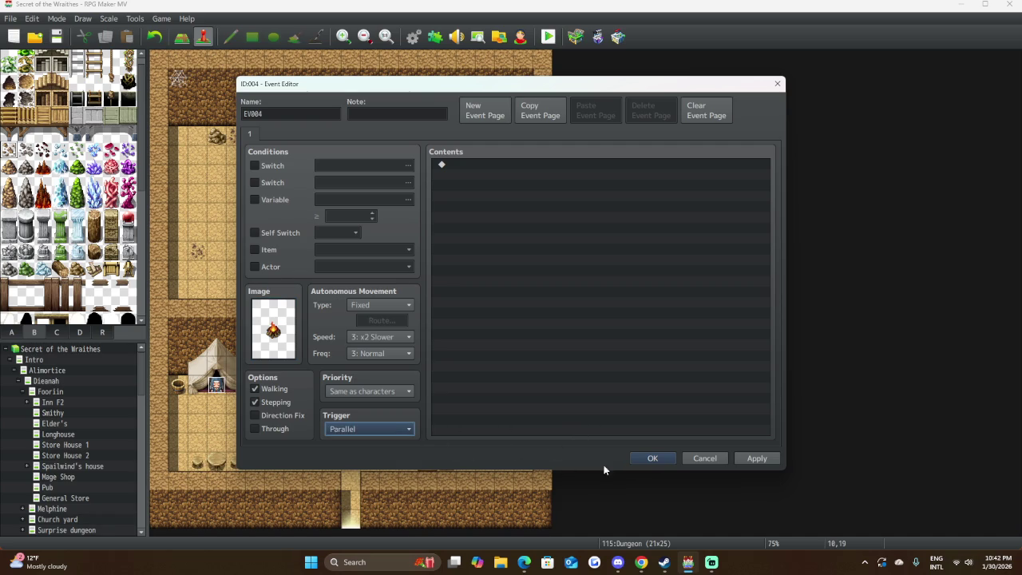
{"action": "left_click", "coordinate": [650, 459]}
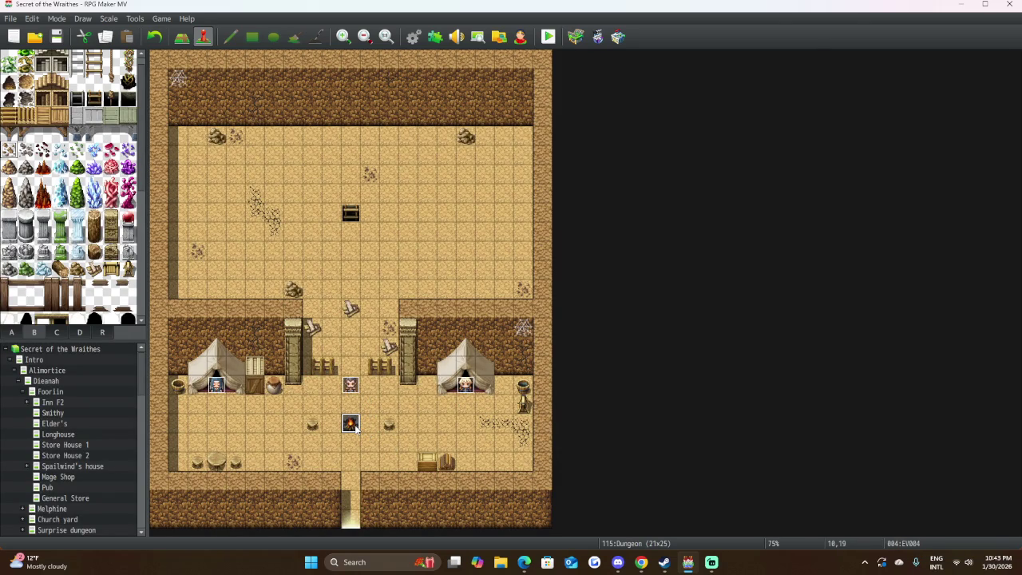
{"action": "double_click", "coordinate": [353, 424]}
In Play SE, pick Fire1 at 10% volume and preview it.
{"action": "double_click", "coordinate": [467, 163]}
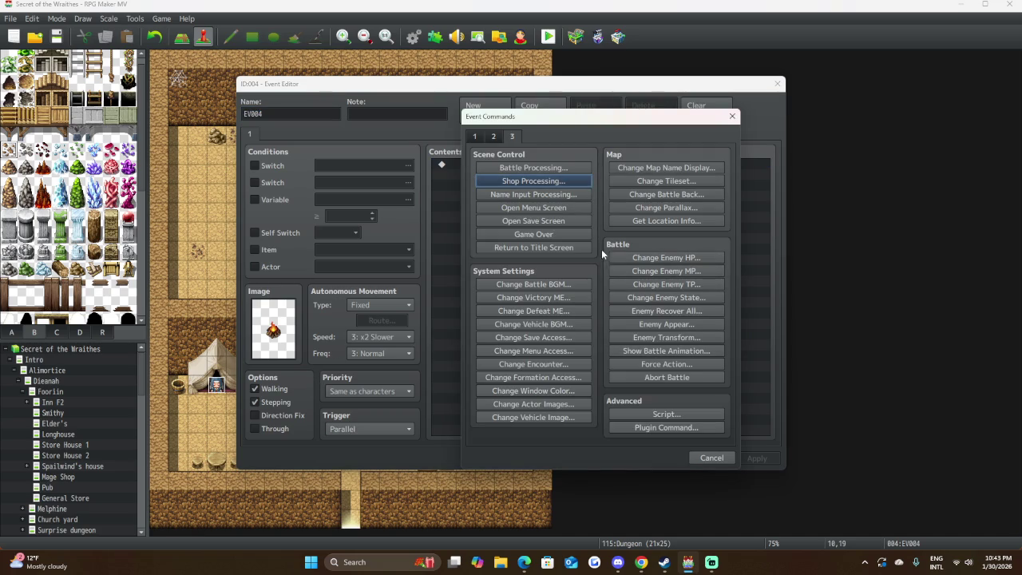
{"action": "left_click", "coordinate": [494, 137]}
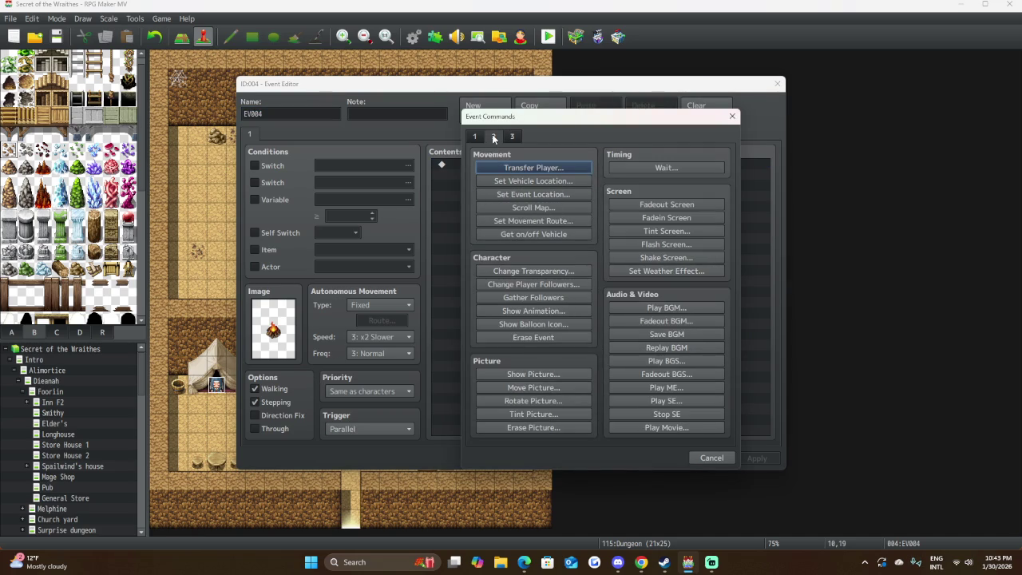
{"action": "left_click", "coordinate": [651, 399]}
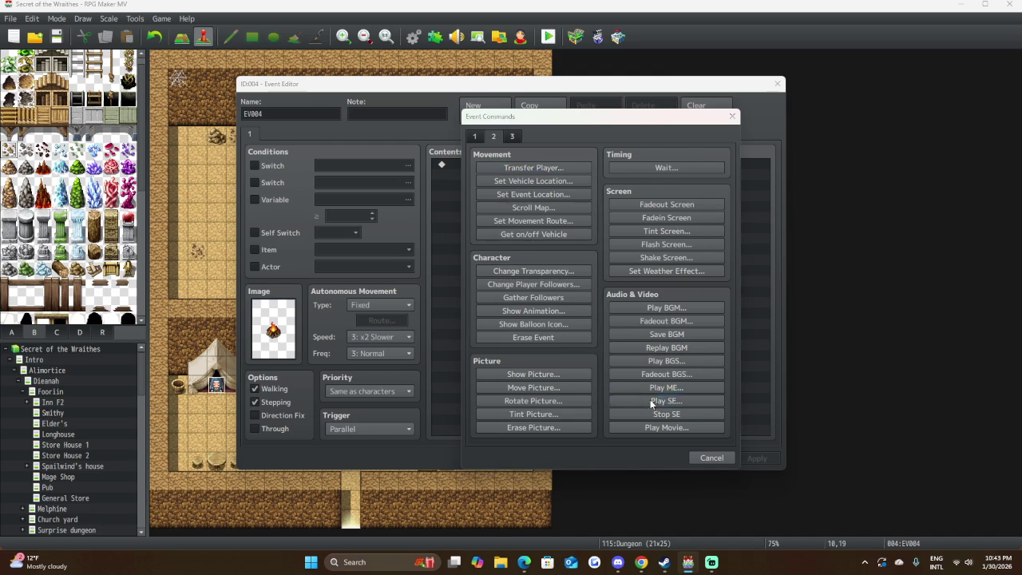
{"action": "scroll", "coordinate": [570, 248], "scroll_direction": "down", "scroll_amount": 1}
{"action": "scroll", "coordinate": [570, 252], "scroll_direction": "down", "scroll_amount": 20}
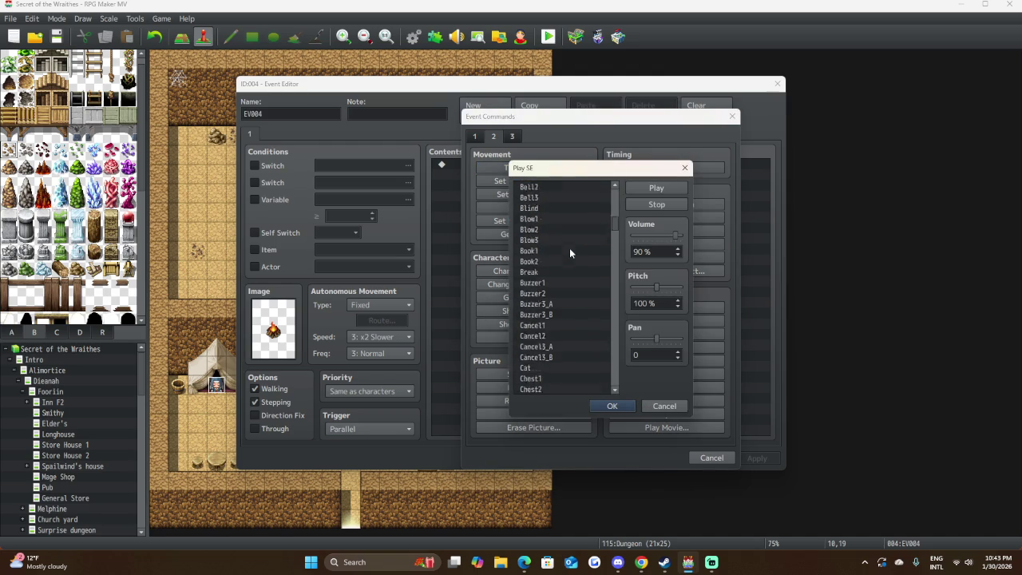
{"action": "scroll", "coordinate": [569, 252], "scroll_direction": "down", "scroll_amount": 8}
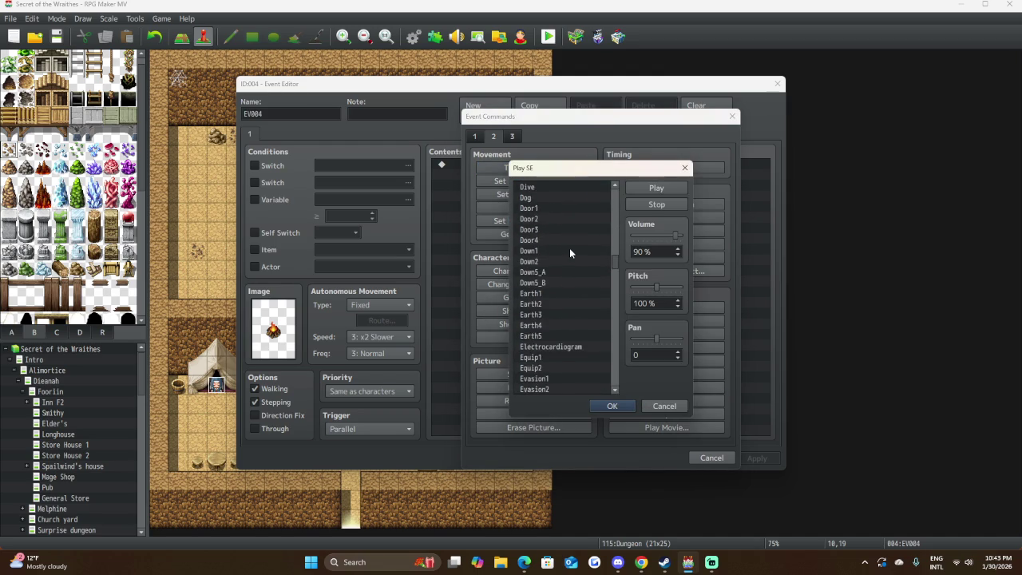
{"action": "left_click", "coordinate": [528, 316]}
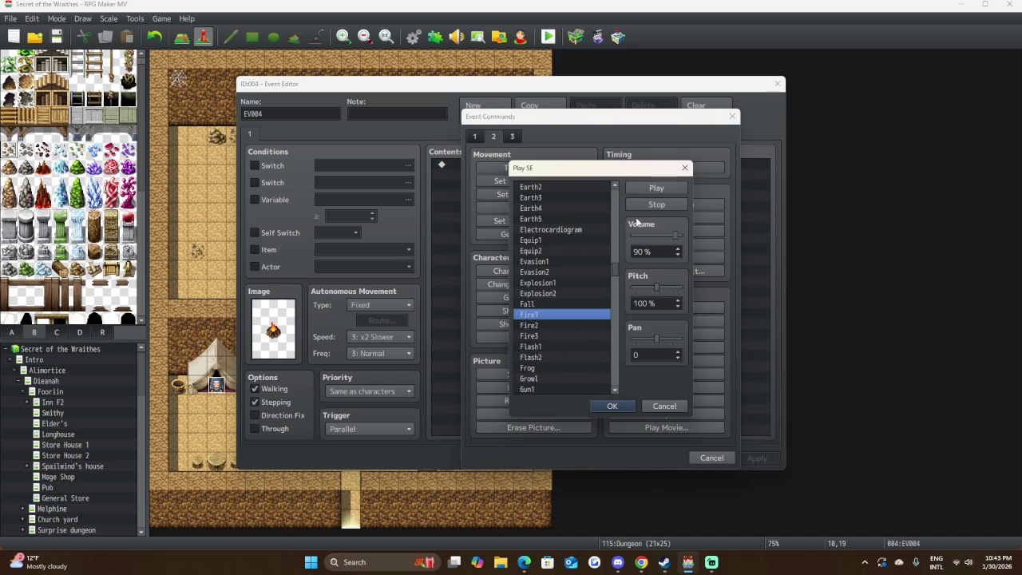
{"action": "left_click", "coordinate": [638, 235]}
{"action": "left_click", "coordinate": [656, 189]}
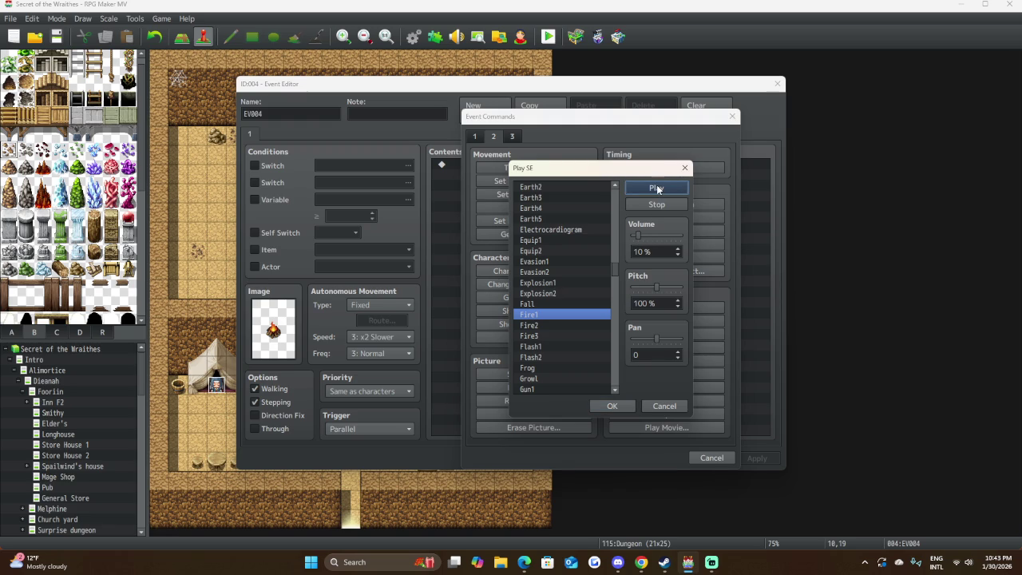
Preview the Fire2 and Fire3 sounds, then cancel without adding a sound effect.
{"action": "left_click", "coordinate": [528, 325]}
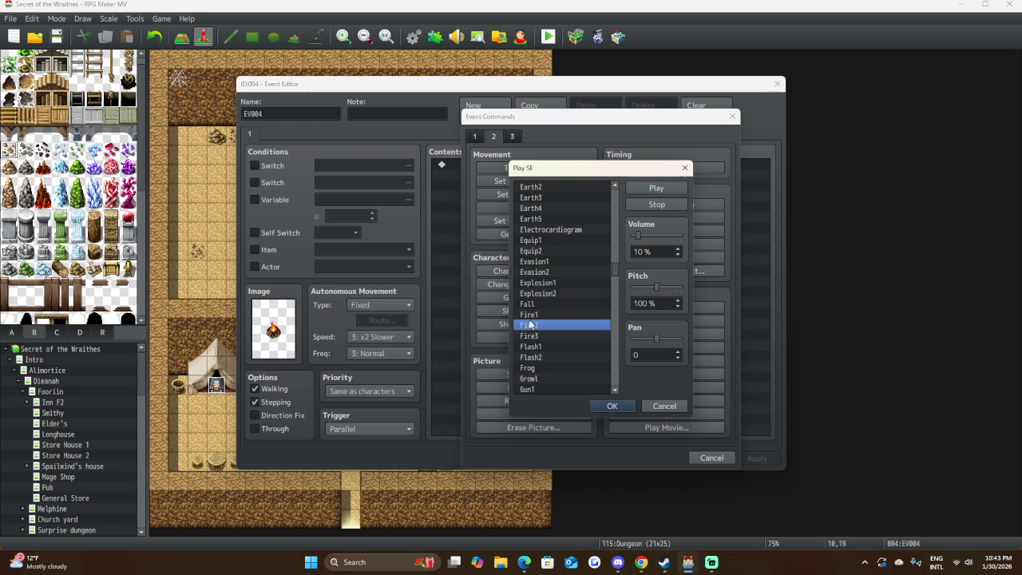
{"action": "left_click", "coordinate": [644, 188]}
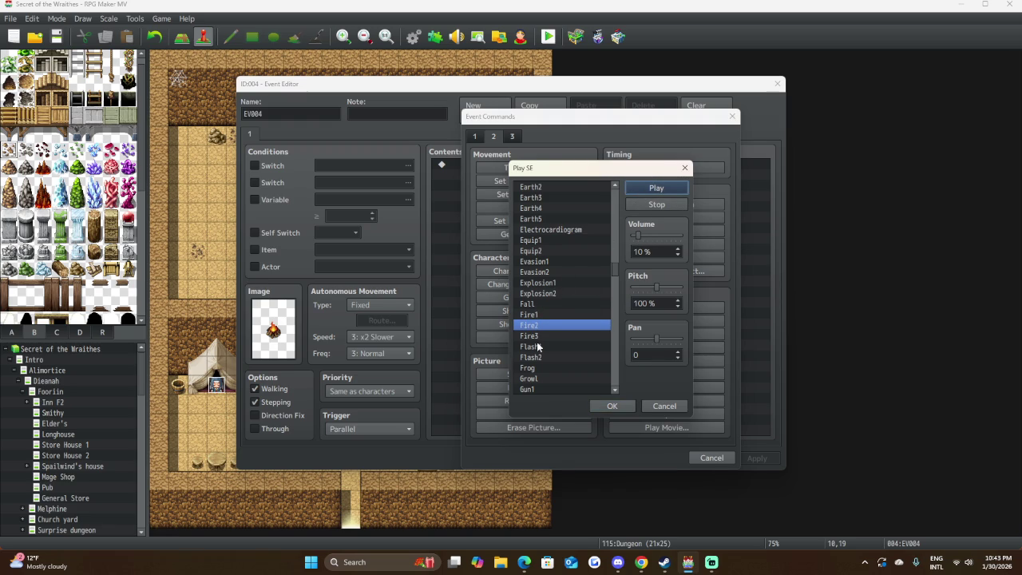
{"action": "left_click", "coordinate": [545, 335]}
{"action": "left_click", "coordinate": [673, 189]}
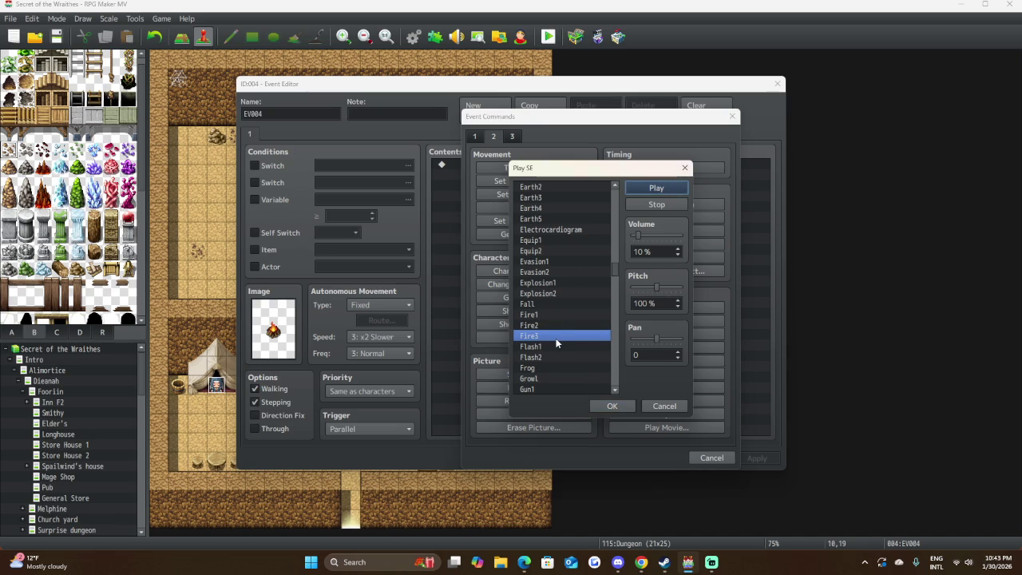
{"action": "scroll", "coordinate": [559, 264], "scroll_direction": "down", "scroll_amount": 7}
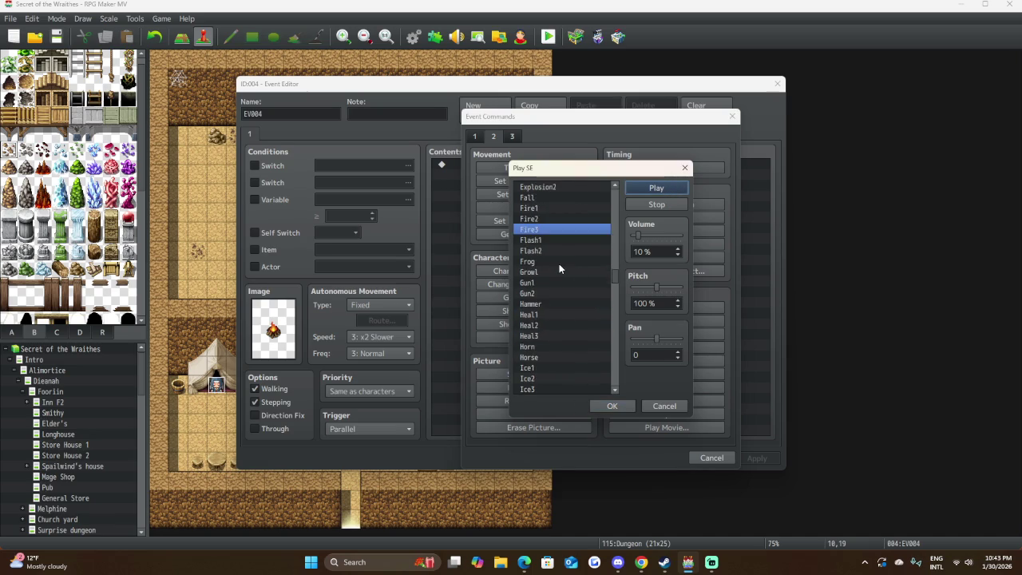
{"action": "scroll", "coordinate": [559, 263], "scroll_direction": "down", "scroll_amount": 10}
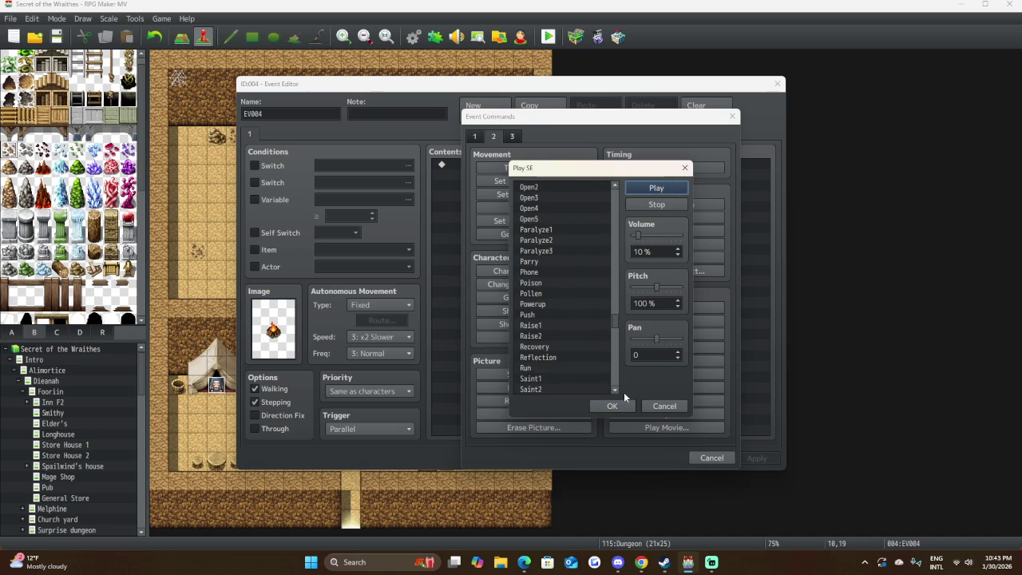
{"action": "left_click", "coordinate": [680, 406]}
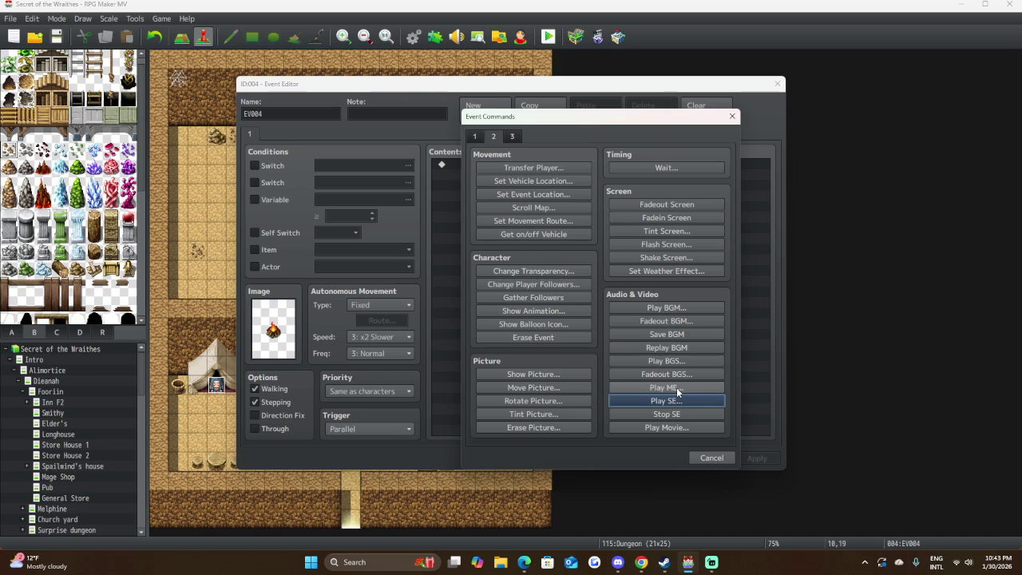
{"action": "left_click", "coordinate": [681, 360]}
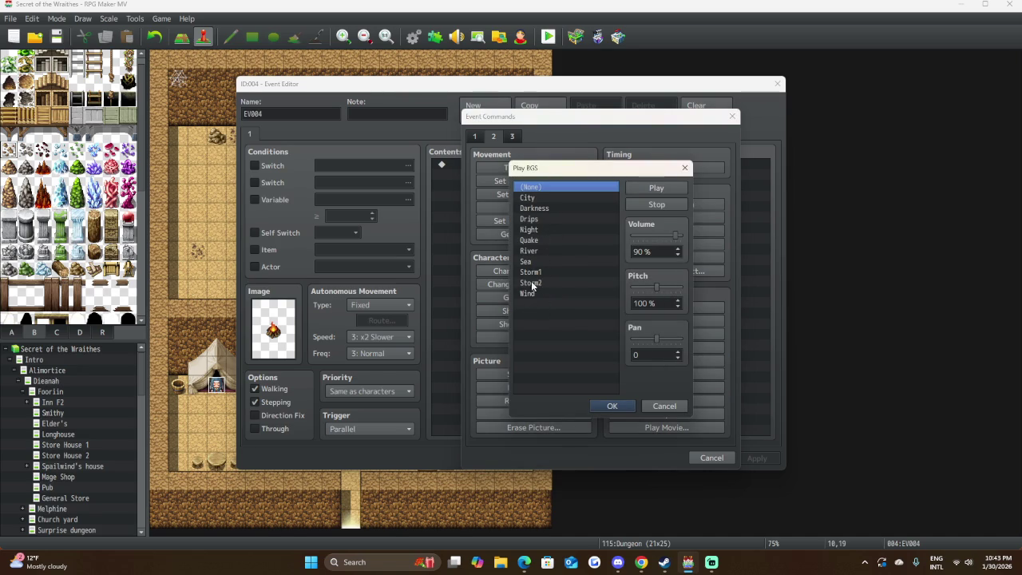
{"action": "left_click", "coordinate": [565, 197]}
{"action": "left_click_drag", "start_coordinate": [650, 235], "coordinate": [638, 237]}
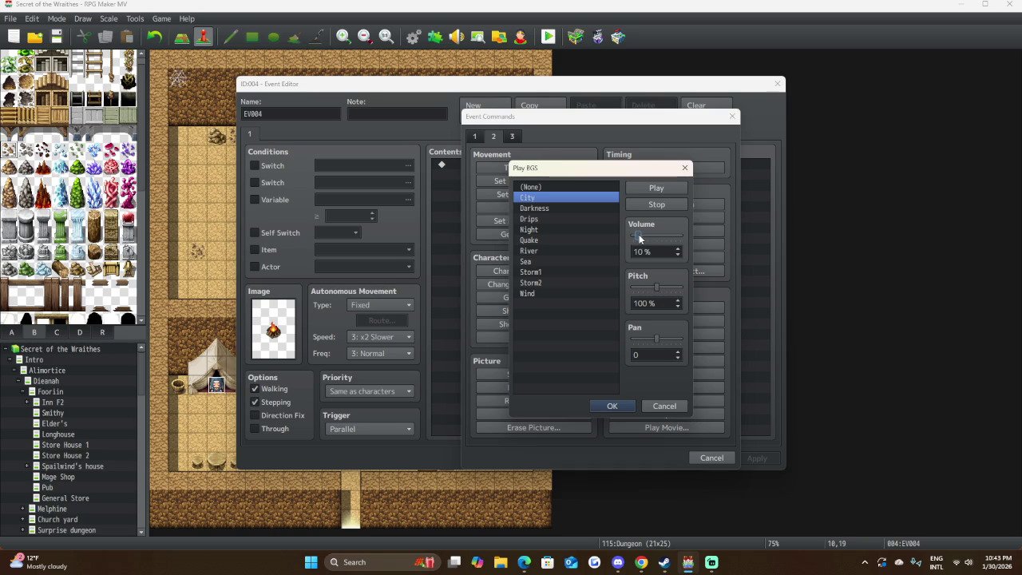
{"action": "left_click", "coordinate": [653, 190]}
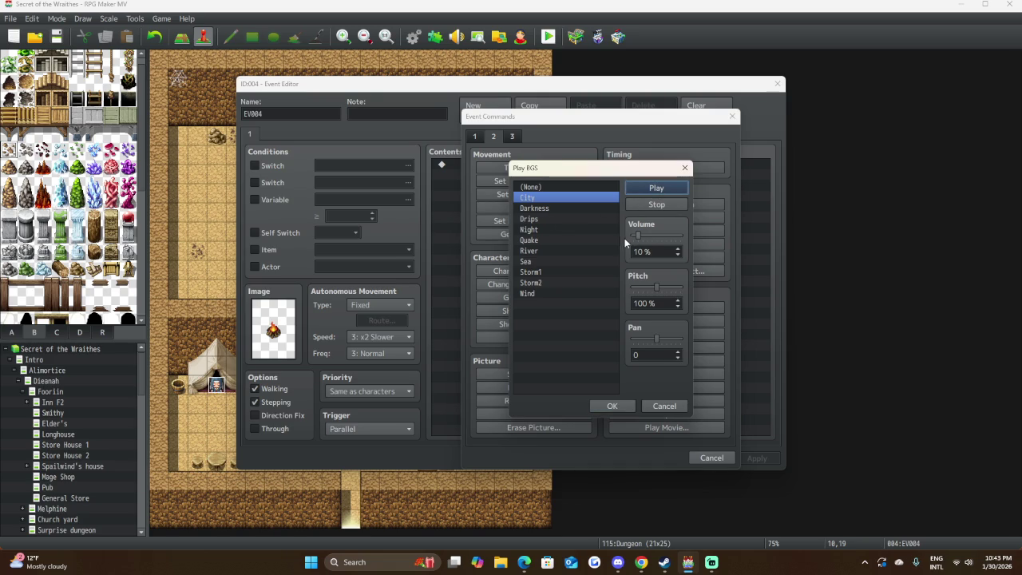
{"action": "left_click", "coordinate": [551, 208]}
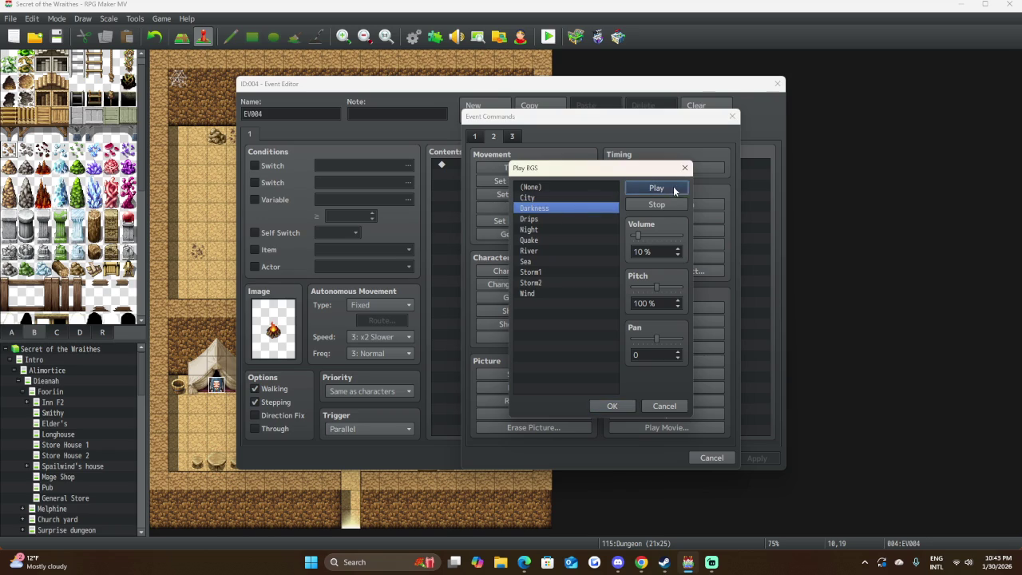
{"action": "left_click", "coordinate": [540, 219]}
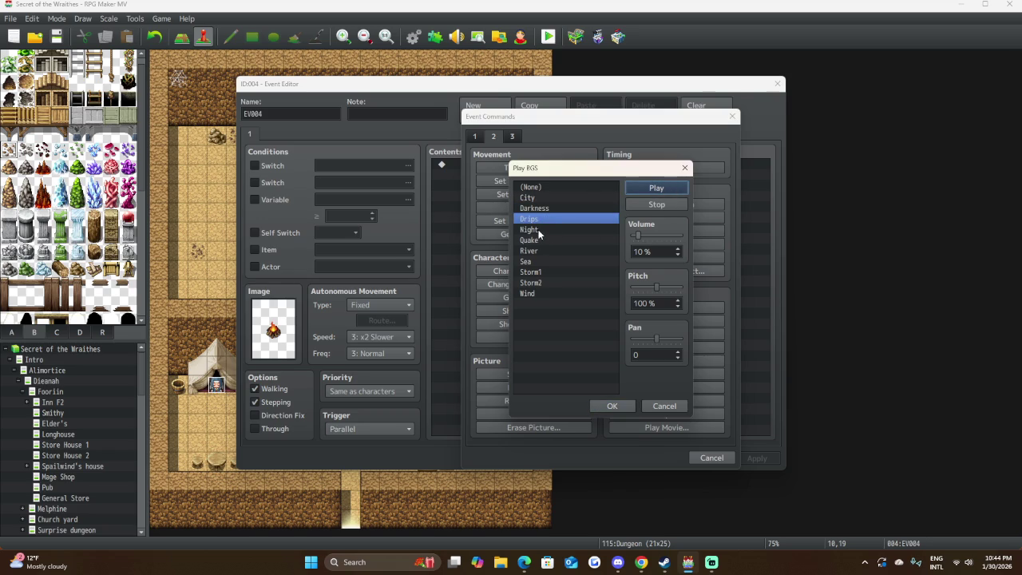
{"action": "left_click", "coordinate": [548, 230]}
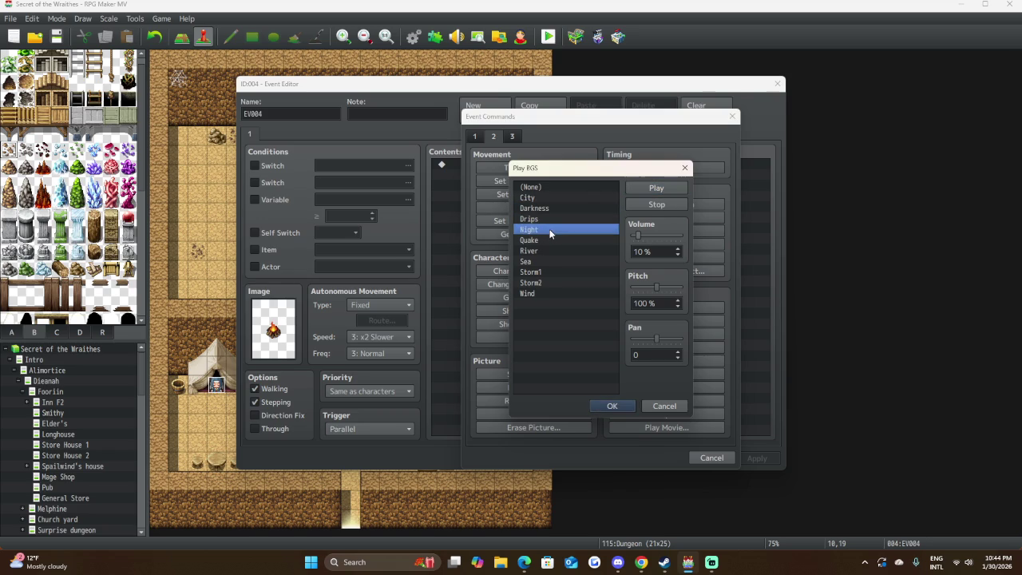
{"action": "left_click", "coordinate": [659, 188]}
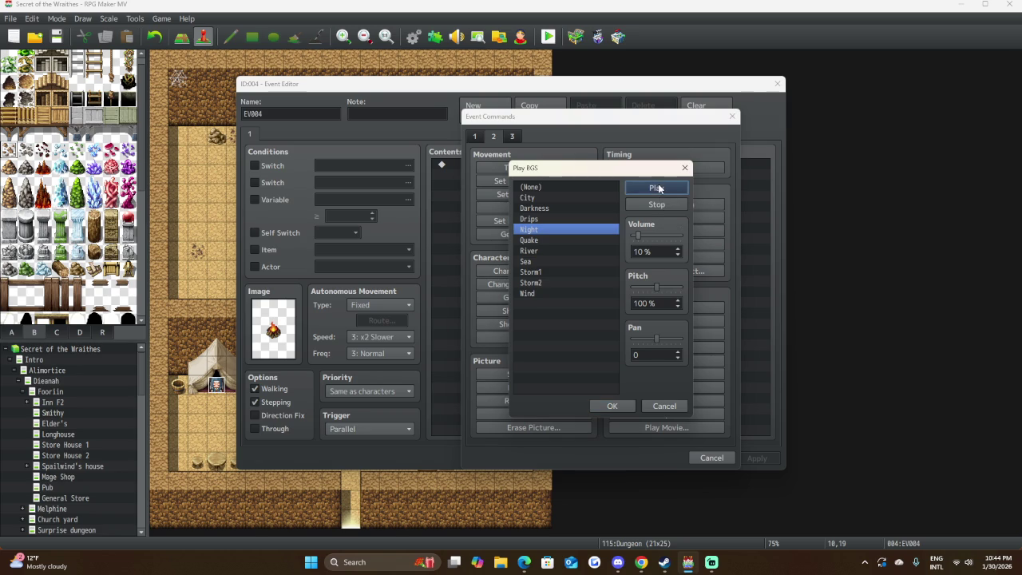
{"action": "left_click", "coordinate": [543, 251]}
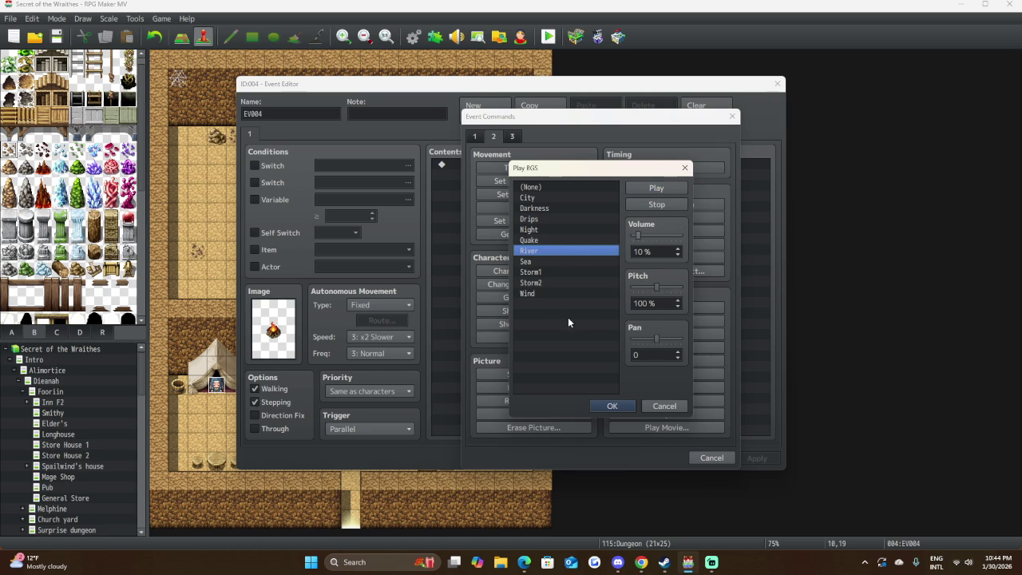
{"action": "left_click", "coordinate": [656, 204]}
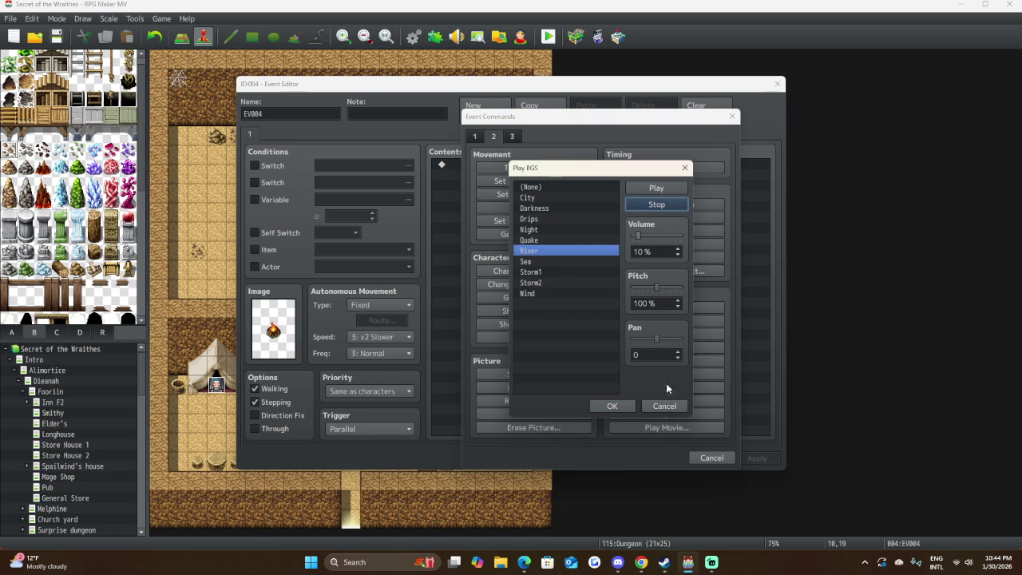
{"action": "left_click", "coordinate": [665, 407]}
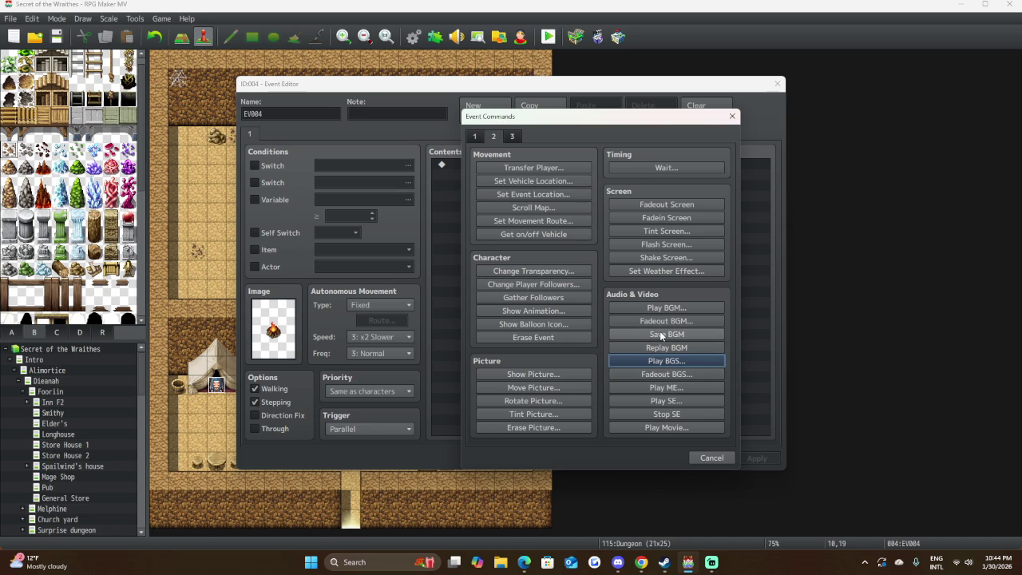
{"action": "left_click", "coordinate": [666, 308]}
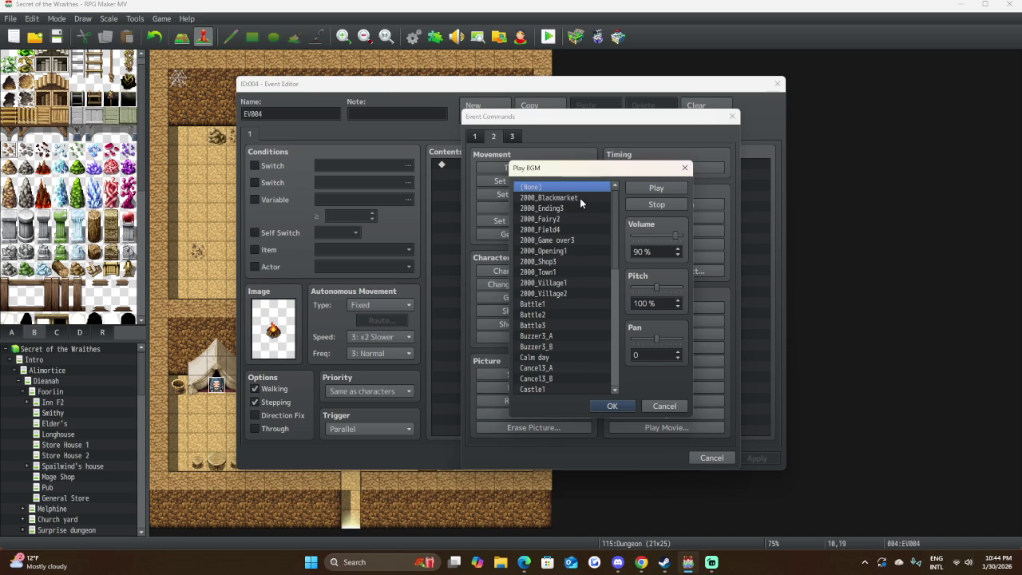
Lower the BGM preview volume to 15% and audition 2000_Blackmarket.
{"action": "scroll", "coordinate": [576, 215], "scroll_direction": "down", "scroll_amount": 6}
{"action": "scroll", "coordinate": [571, 245], "scroll_direction": "down", "scroll_amount": 4}
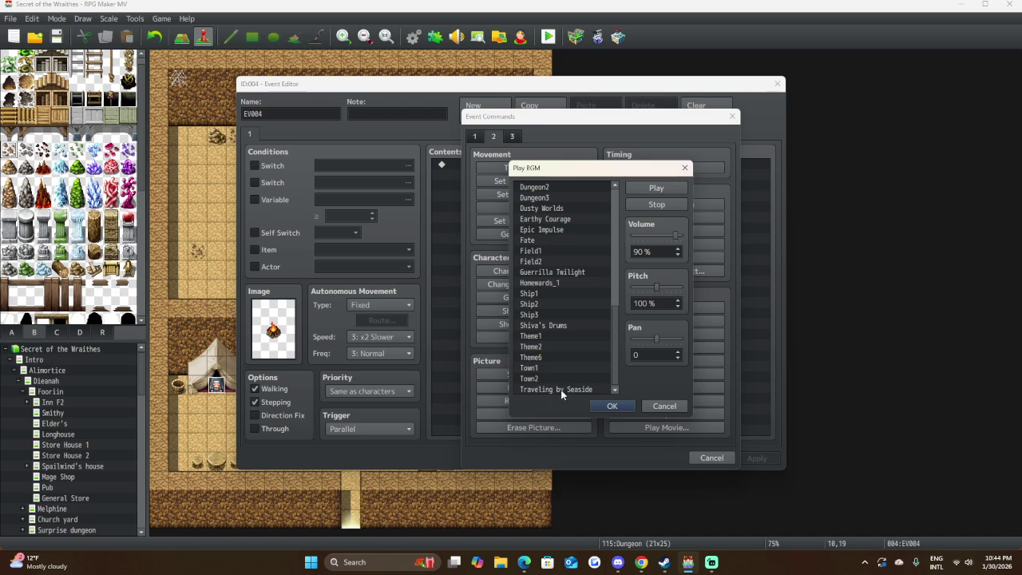
{"action": "scroll", "coordinate": [556, 385], "scroll_direction": "up", "scroll_amount": 4}
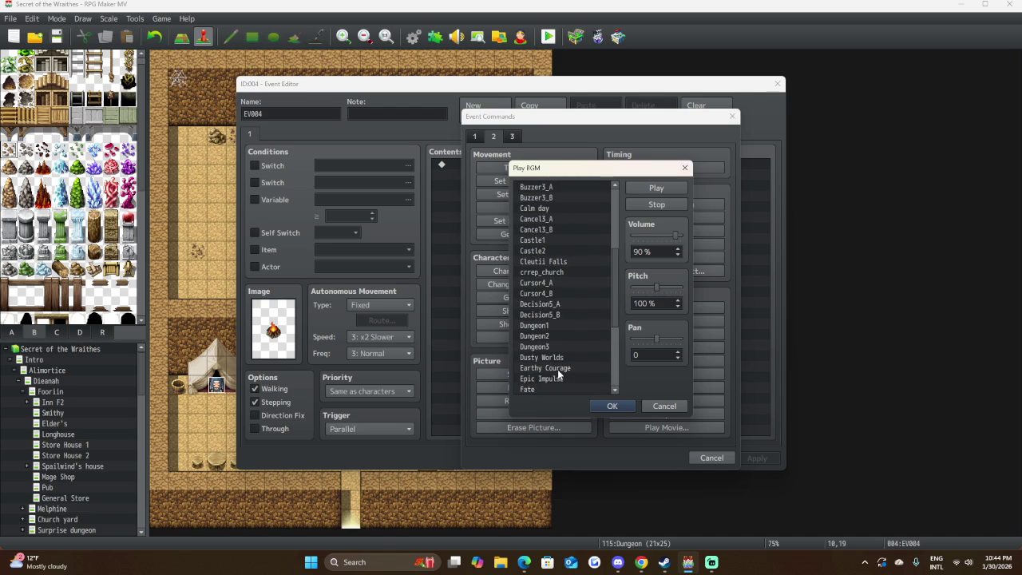
{"action": "scroll", "coordinate": [560, 345], "scroll_direction": "up", "scroll_amount": 3}
{"action": "left_click", "coordinate": [560, 335]}
{"action": "scroll", "coordinate": [567, 287], "scroll_direction": "up", "scroll_amount": 3}
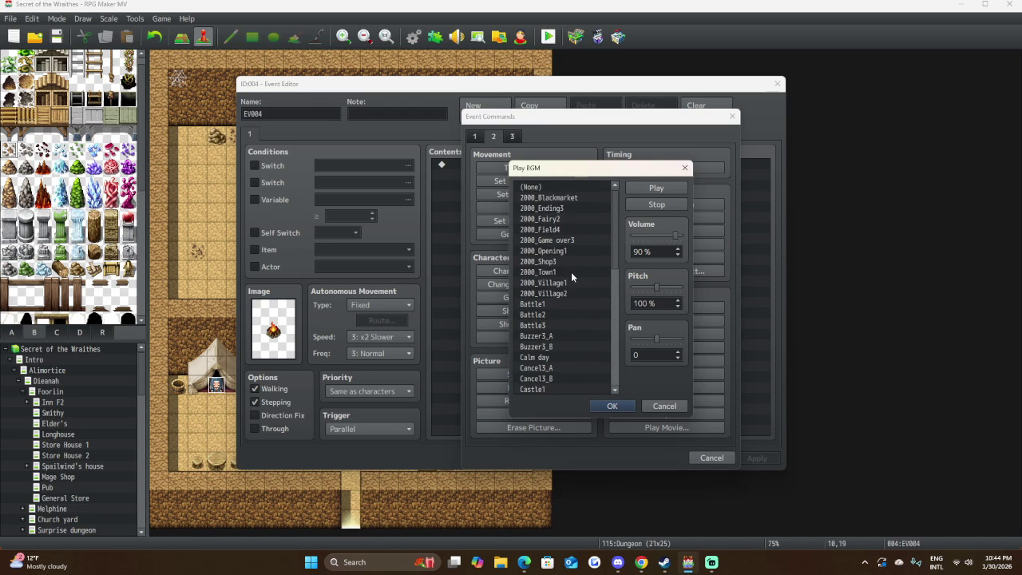
{"action": "left_click", "coordinate": [570, 198]}
{"action": "left_click_drag", "start_coordinate": [676, 235], "coordinate": [639, 237]}
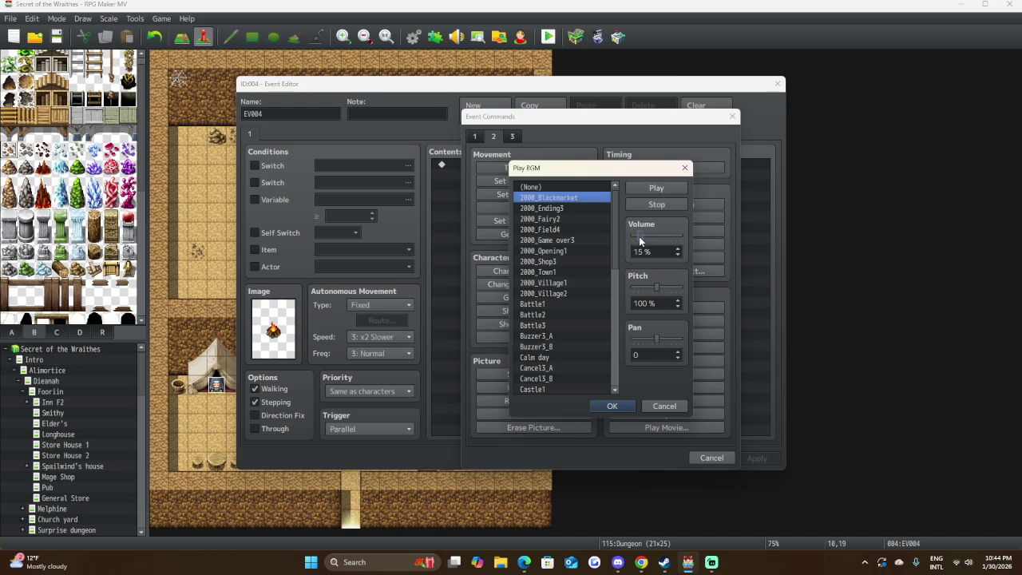
{"action": "left_click", "coordinate": [655, 187]}
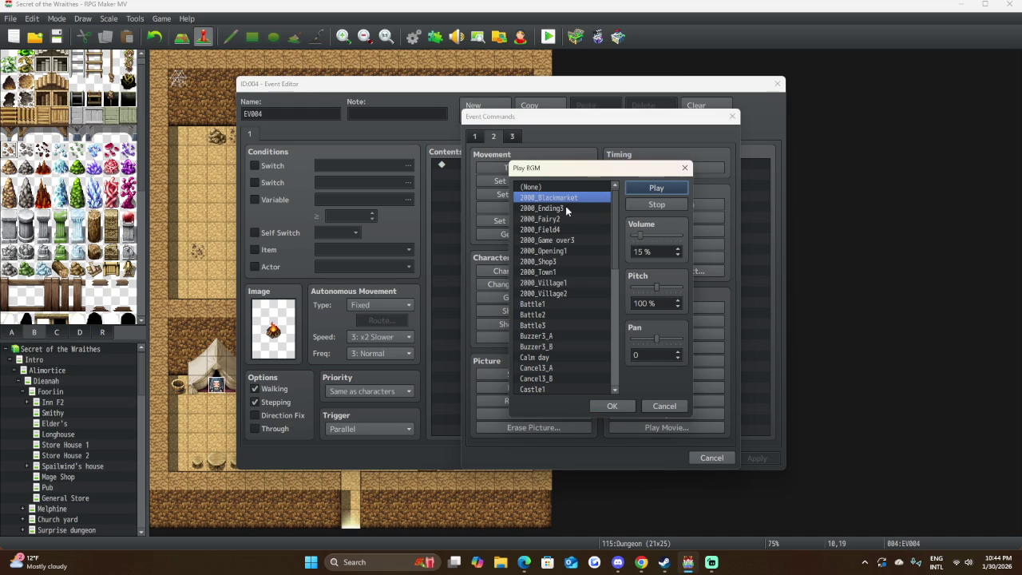
Audition 2000_Ending3, 2000_Fairy2 and 2000_Opening1, also selecting 2000_Field4 and 2000_Game over3.
{"action": "left_click", "coordinate": [565, 208]}
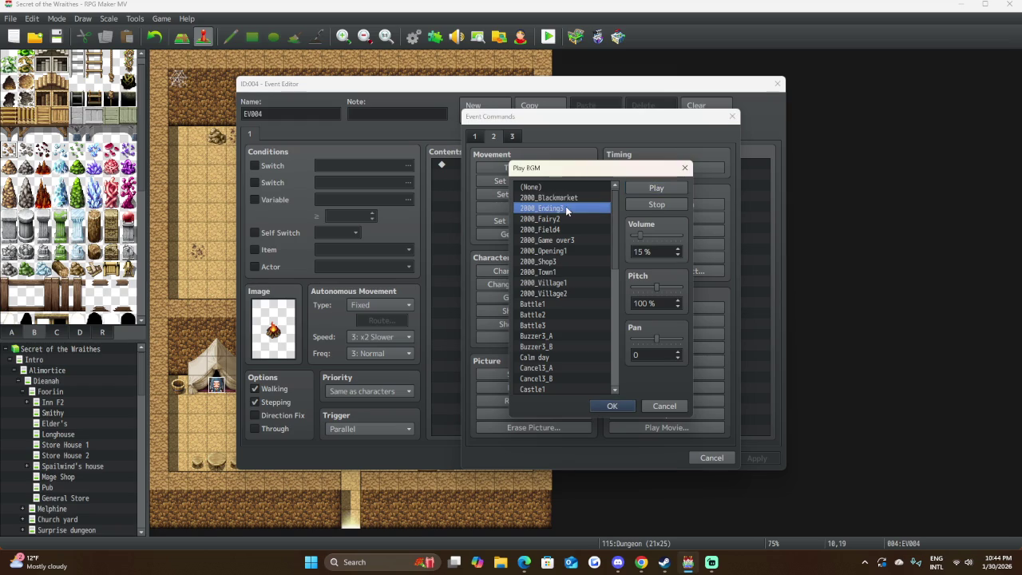
{"action": "left_click", "coordinate": [645, 189]}
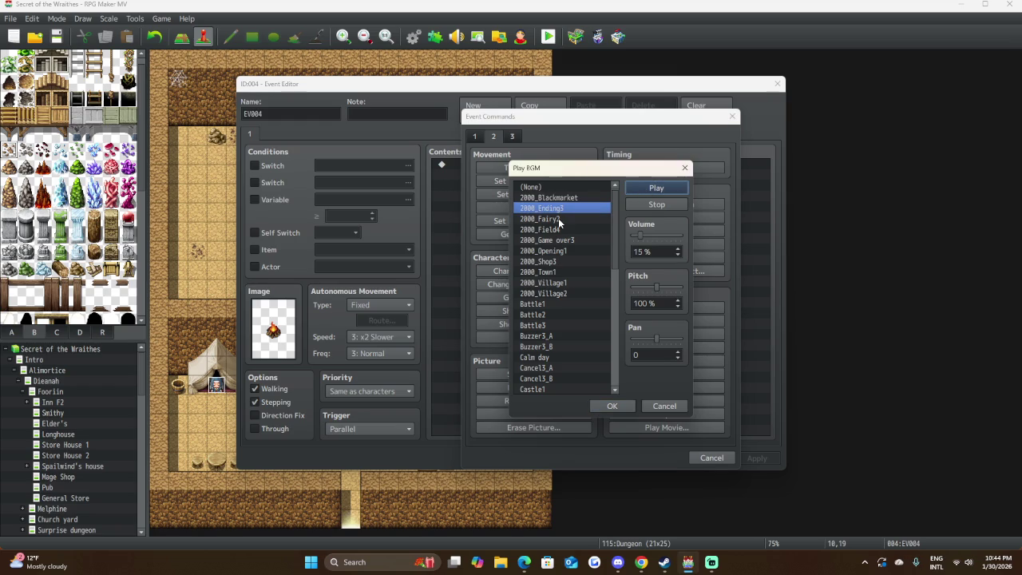
{"action": "left_click", "coordinate": [558, 218]}
{"action": "left_click", "coordinate": [648, 186]}
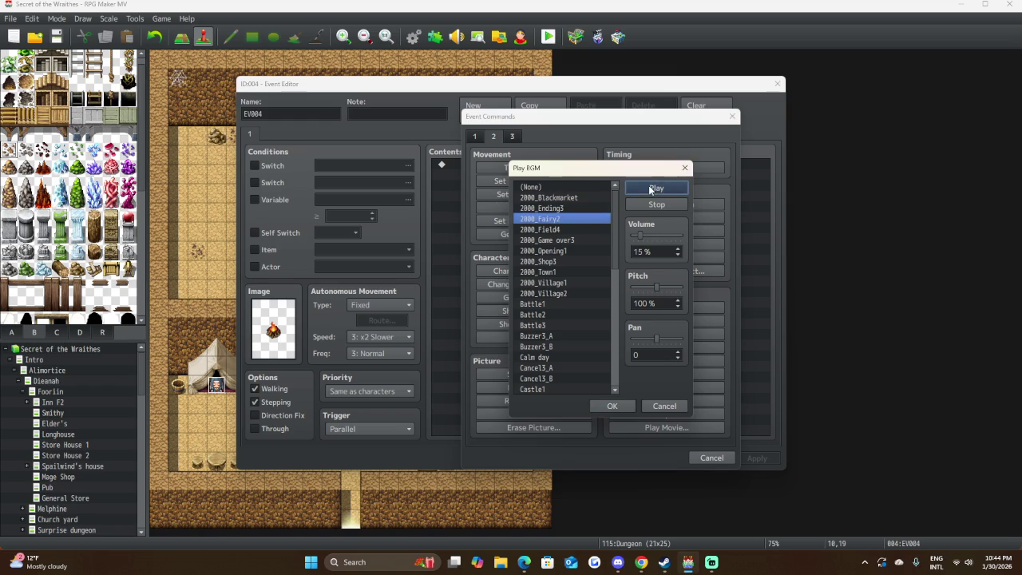
{"action": "left_click", "coordinate": [547, 229]}
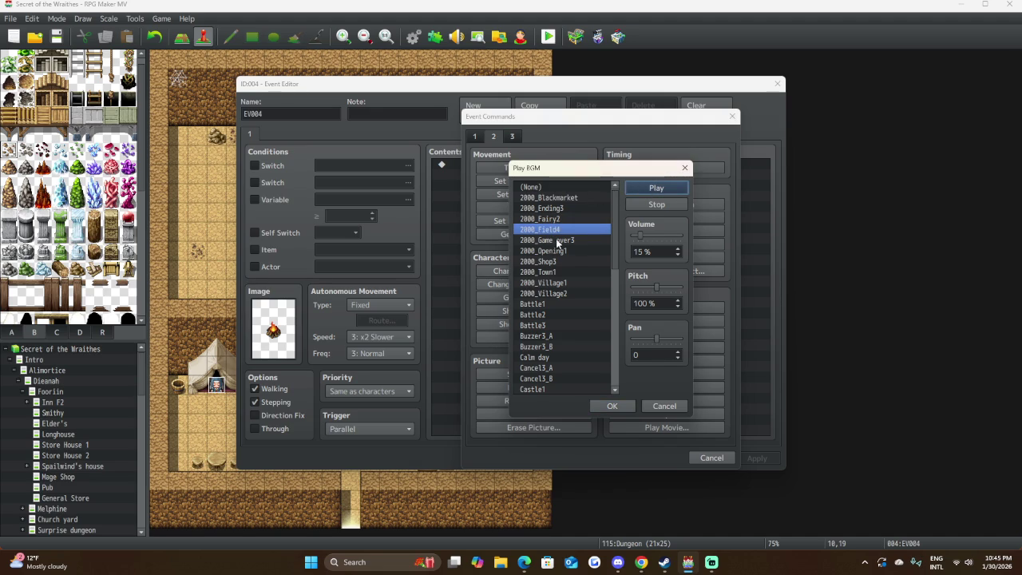
{"action": "left_click", "coordinate": [575, 240]}
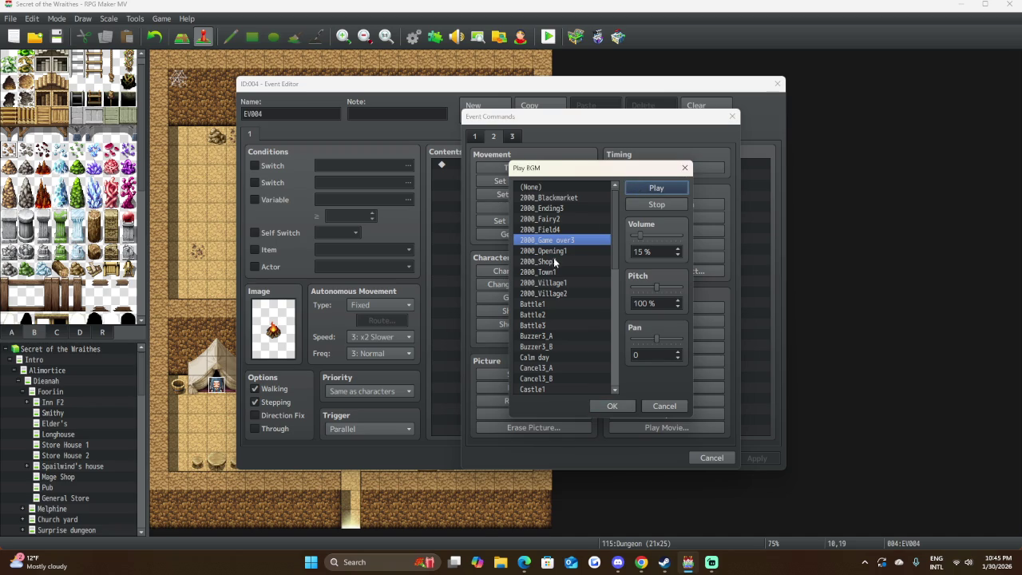
{"action": "left_click", "coordinate": [553, 251]}
{"action": "left_click", "coordinate": [662, 188]}
Audition 2000_Shop3, 2000_Town1, 2000_Village1 and 2000_Village2.
{"action": "left_click", "coordinate": [554, 262]}
{"action": "left_click", "coordinate": [651, 189]}
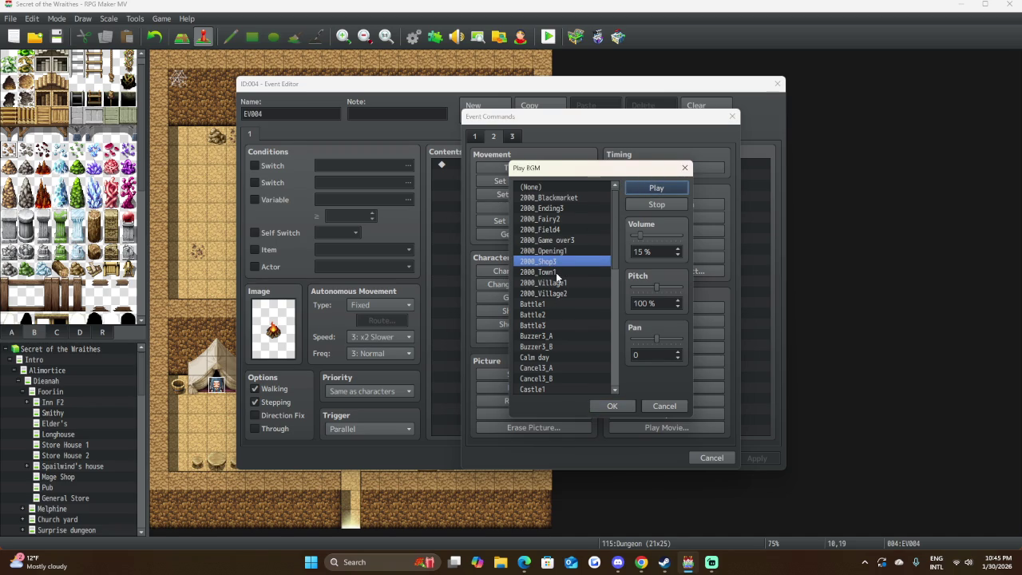
{"action": "left_click", "coordinate": [557, 272]}
{"action": "left_click", "coordinate": [640, 187]}
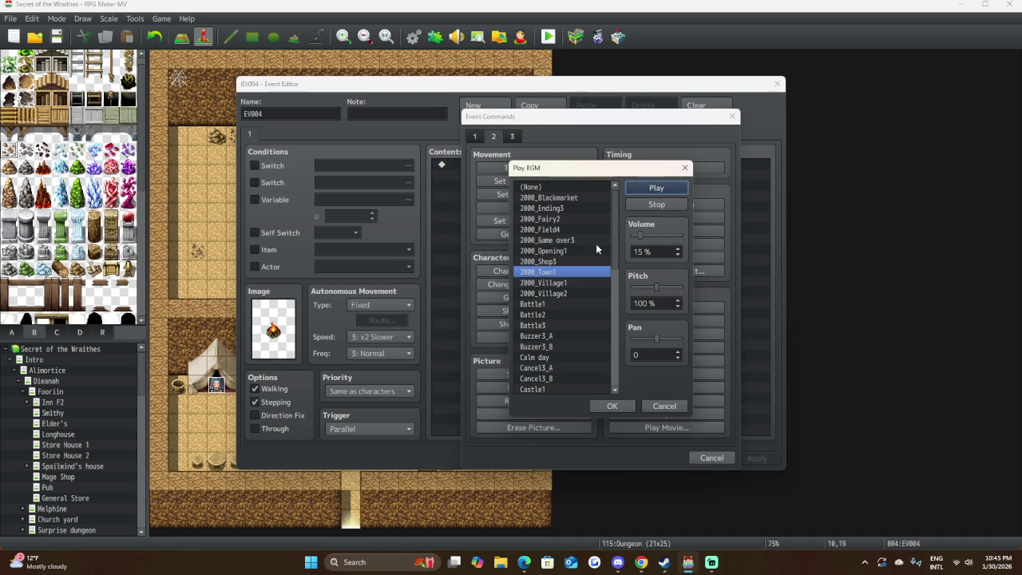
{"action": "left_click", "coordinate": [550, 283]}
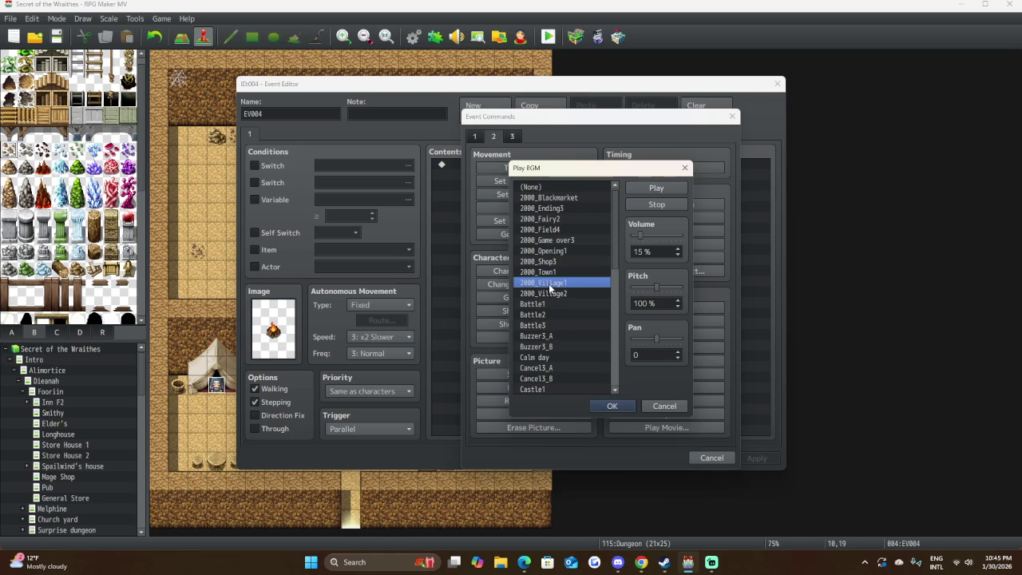
{"action": "left_click", "coordinate": [655, 189]}
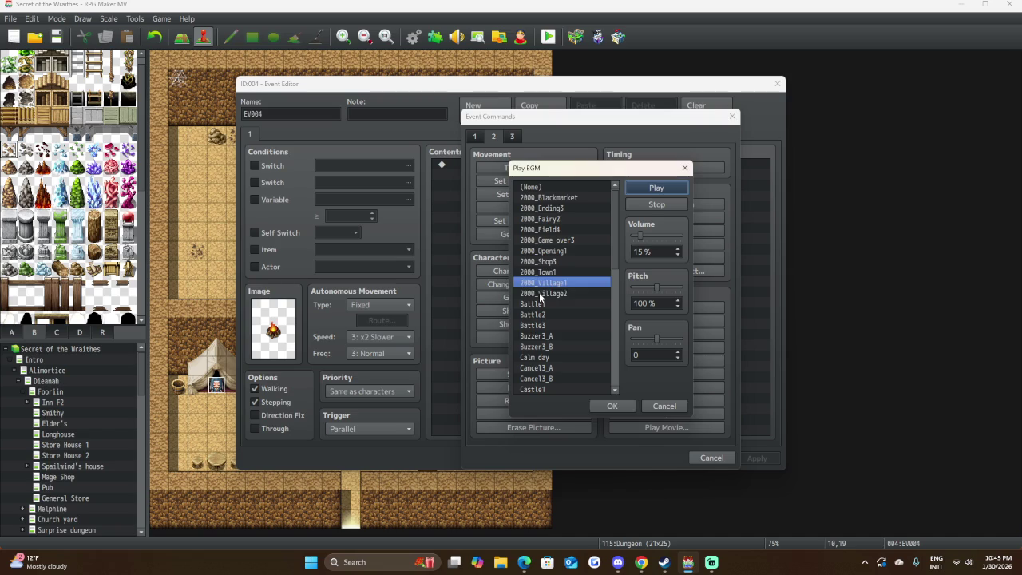
{"action": "left_click", "coordinate": [539, 293]}
{"action": "left_click", "coordinate": [650, 187]}
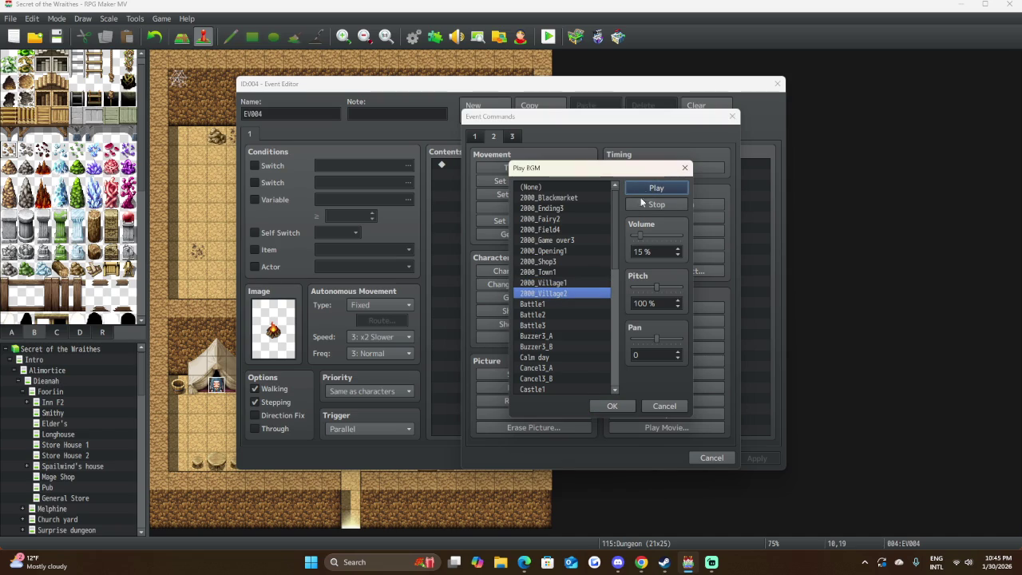
Stop the music preview and cancel the Play BGM picker without adding music.
{"action": "scroll", "coordinate": [558, 300], "scroll_direction": "down", "scroll_amount": 4}
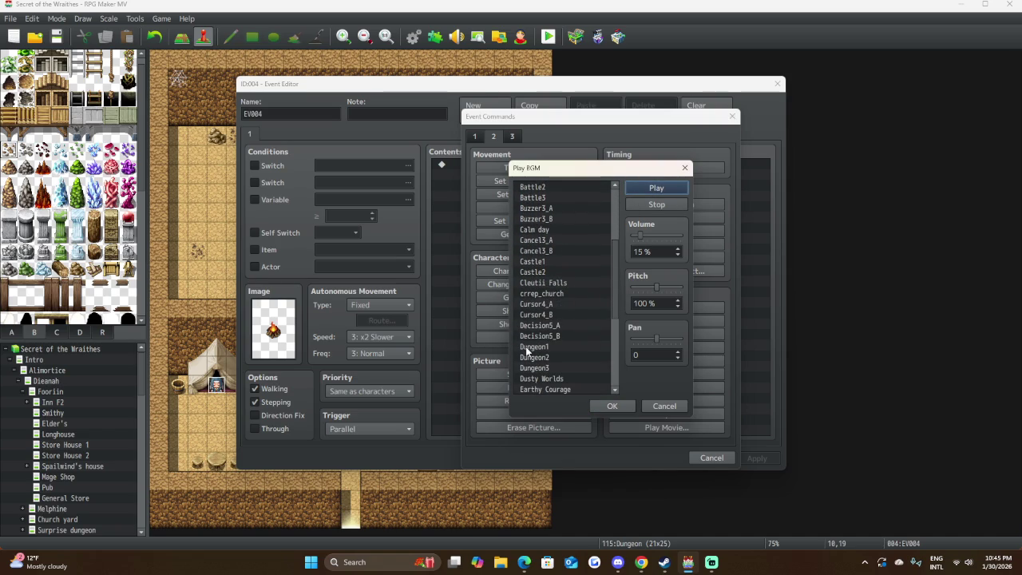
{"action": "scroll", "coordinate": [560, 329], "scroll_direction": "down", "scroll_amount": 3}
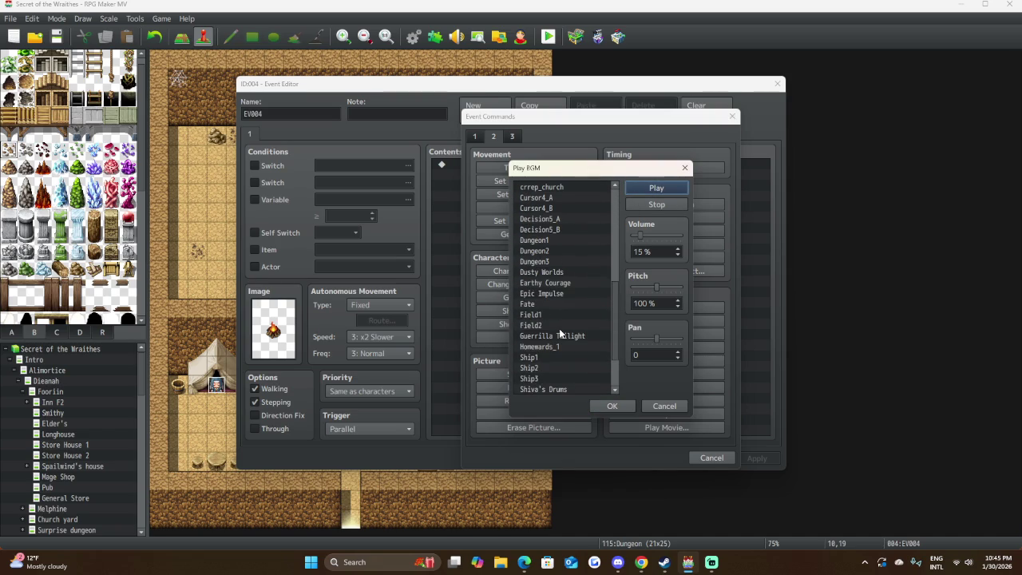
{"action": "scroll", "coordinate": [560, 332], "scroll_direction": "down", "scroll_amount": 2}
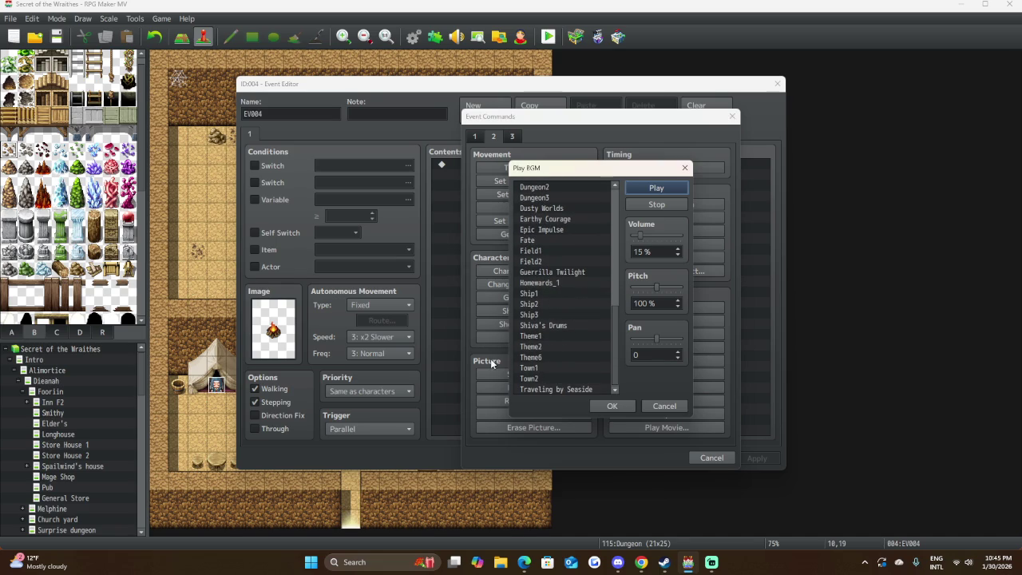
{"action": "left_click", "coordinate": [666, 203]}
{"action": "left_click", "coordinate": [662, 404]}
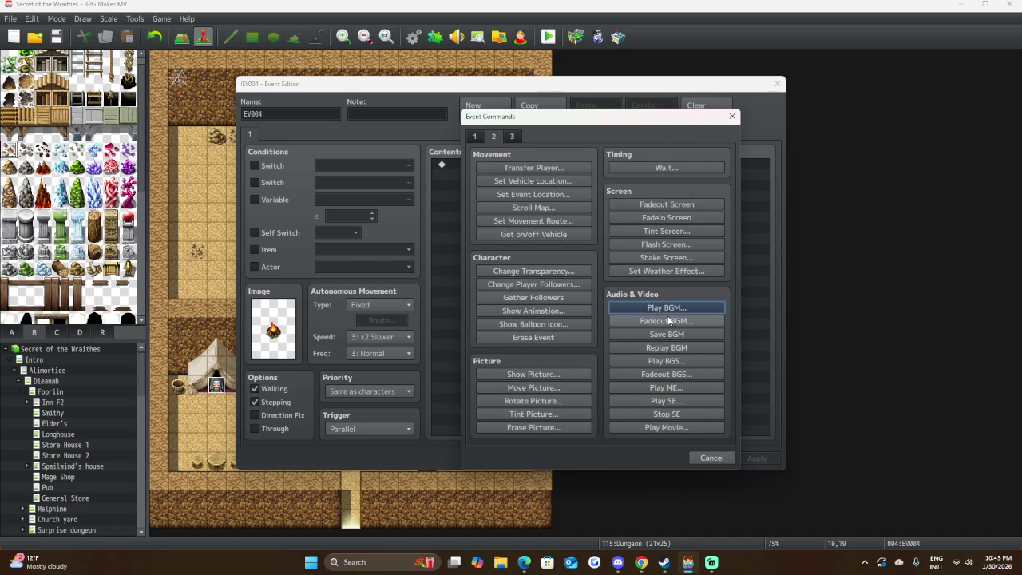
Bring up the Play SE picker, set volume to 10% and preview Fire1.
{"action": "left_click", "coordinate": [666, 400]}
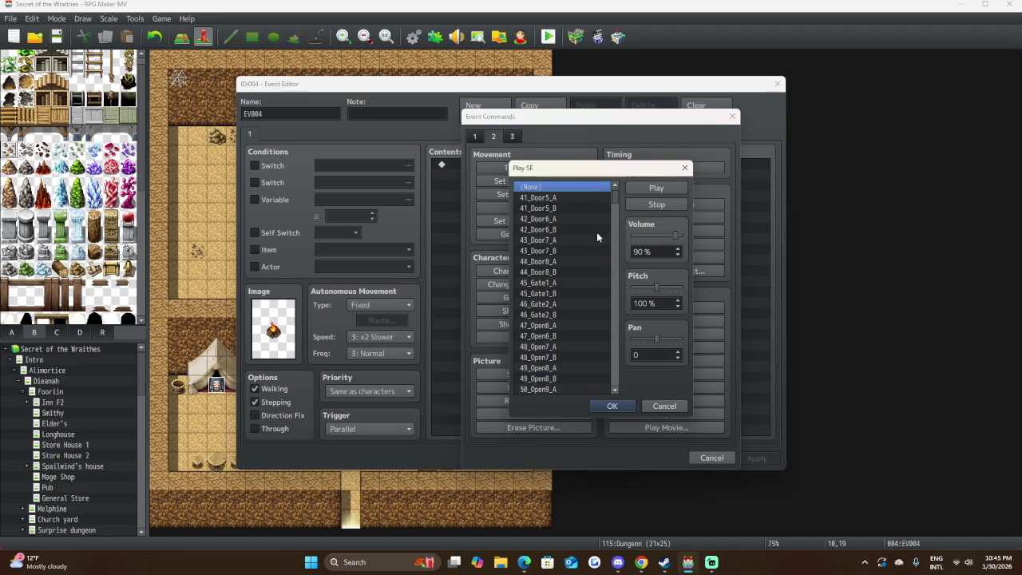
{"action": "scroll", "coordinate": [551, 310], "scroll_direction": "down", "scroll_amount": 1}
{"action": "scroll", "coordinate": [550, 314], "scroll_direction": "down", "scroll_amount": 12}
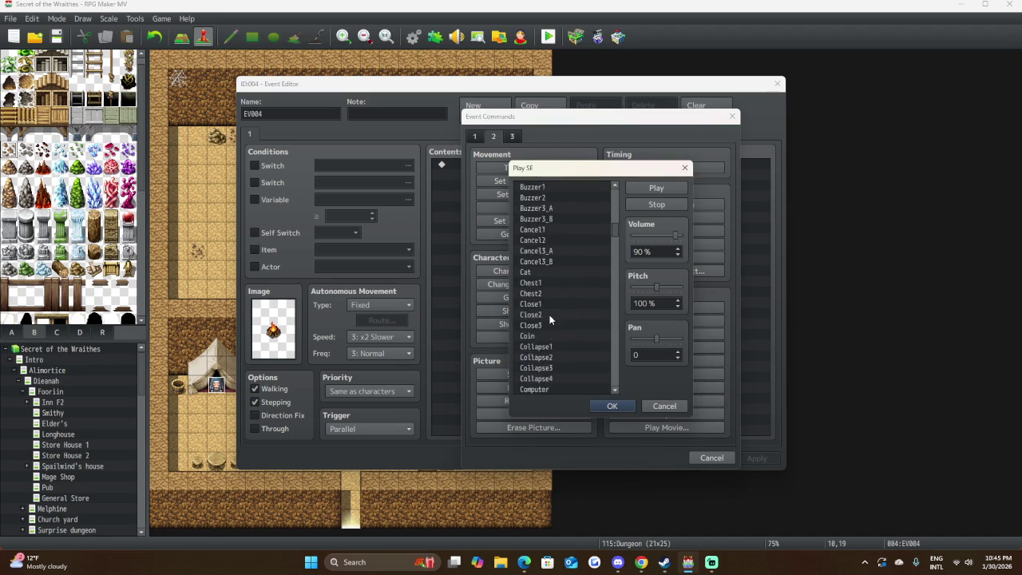
{"action": "scroll", "coordinate": [549, 320], "scroll_direction": "down", "scroll_amount": 9}
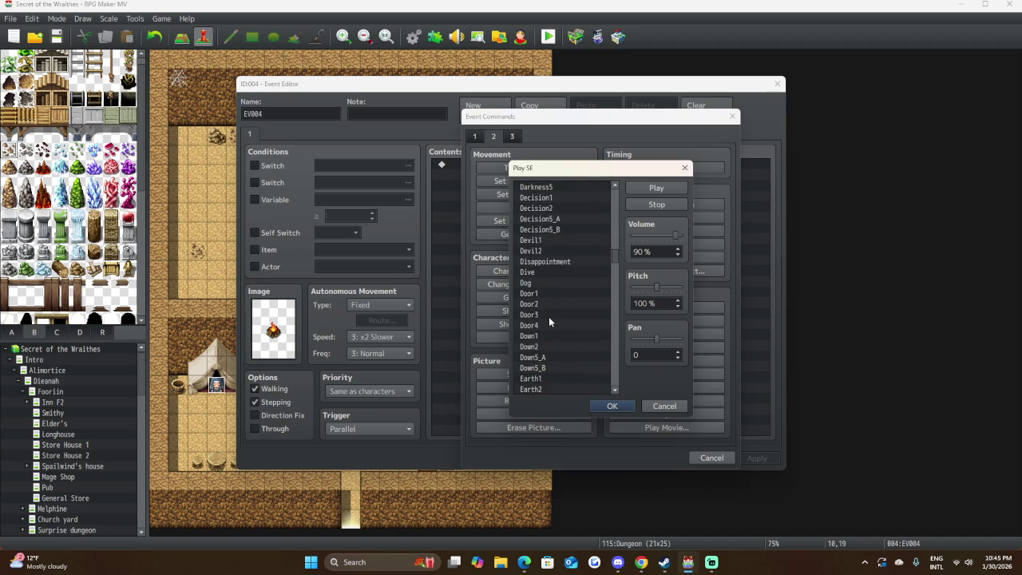
{"action": "scroll", "coordinate": [548, 317], "scroll_direction": "down", "scroll_amount": 2}
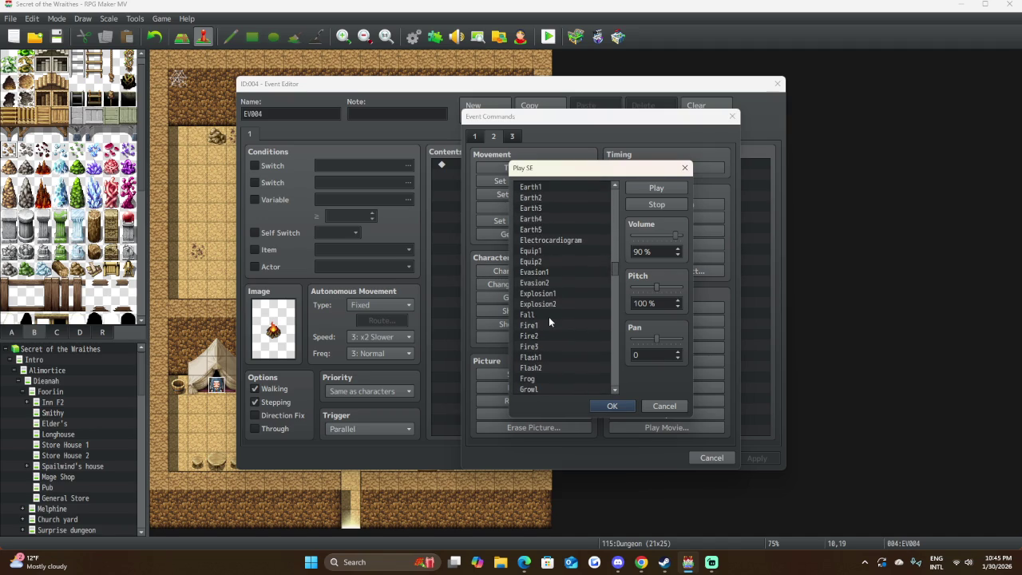
{"action": "left_click", "coordinate": [549, 325]}
{"action": "left_click_drag", "start_coordinate": [675, 235], "coordinate": [638, 235]}
{"action": "left_click", "coordinate": [659, 183]}
Compare Fire2 and Fire3, trying a pitch adjustment on Fire2.
{"action": "left_click", "coordinate": [564, 335]}
{"action": "left_click", "coordinate": [671, 187]}
{"action": "left_click", "coordinate": [539, 347]}
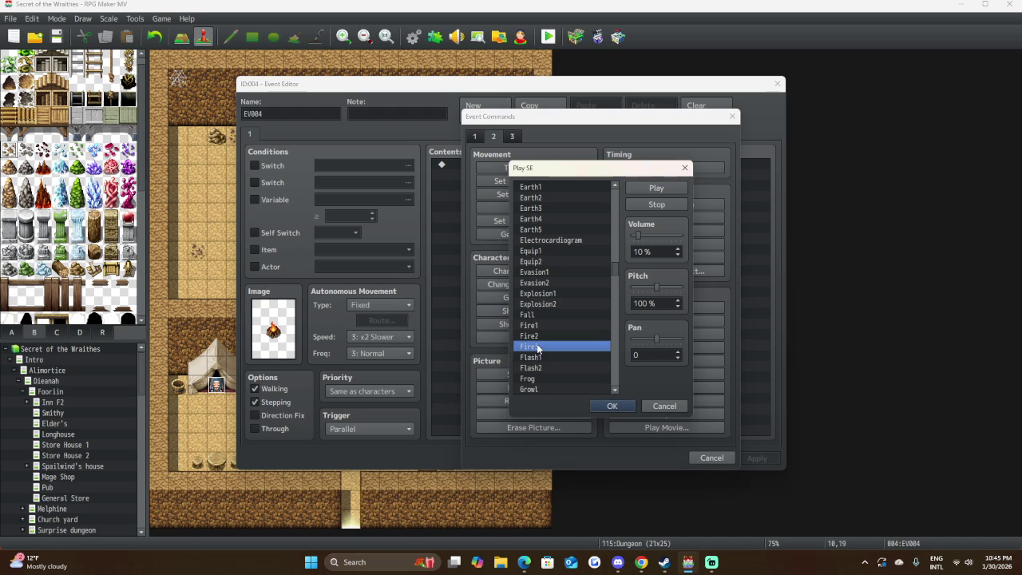
{"action": "left_click", "coordinate": [647, 189]}
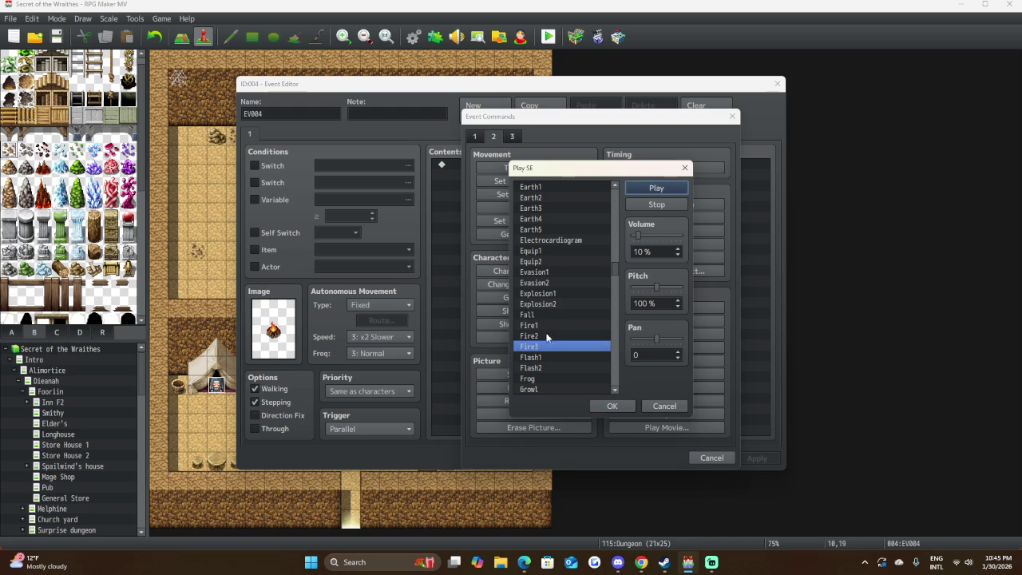
{"action": "left_click", "coordinate": [543, 336]}
{"action": "left_click", "coordinate": [669, 189]}
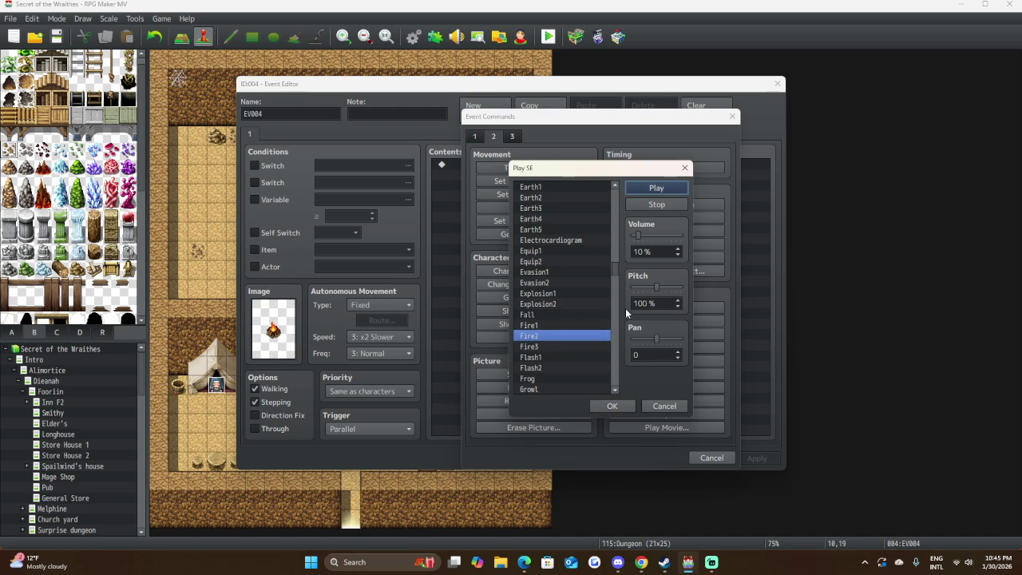
{"action": "left_click_drag", "start_coordinate": [653, 291], "coordinate": [646, 291]}
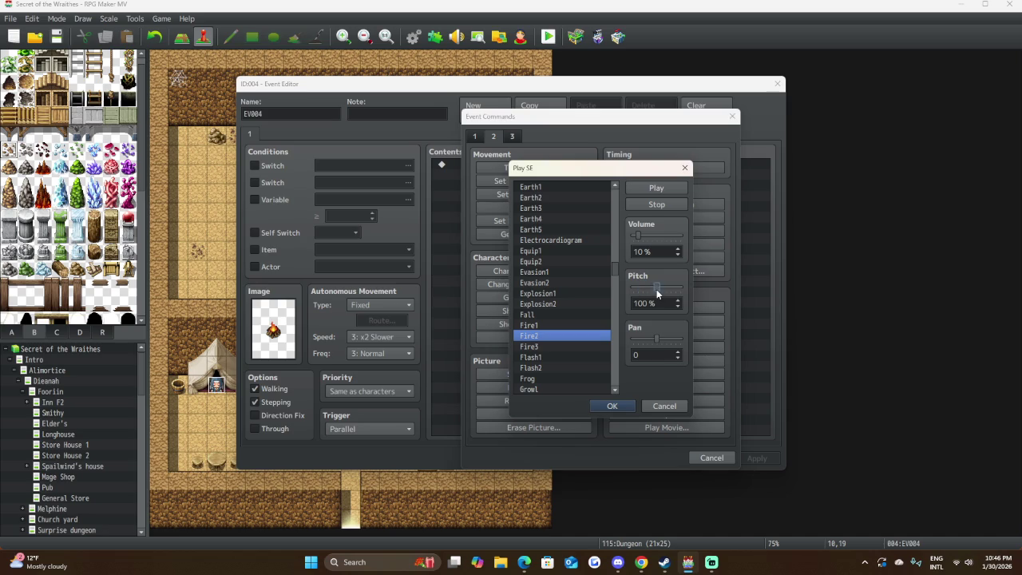
{"action": "left_click", "coordinate": [669, 188]}
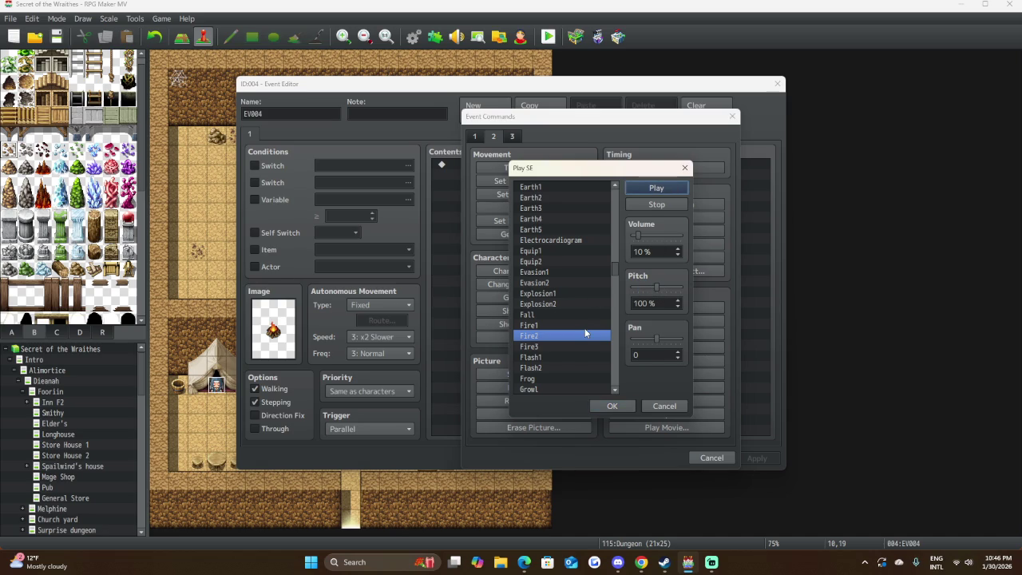
Preview Explosion1 and Explosion2, then select the Frog sound.
{"action": "scroll", "coordinate": [584, 327], "scroll_direction": "down", "scroll_amount": 1}
{"action": "left_click", "coordinate": [559, 283]}
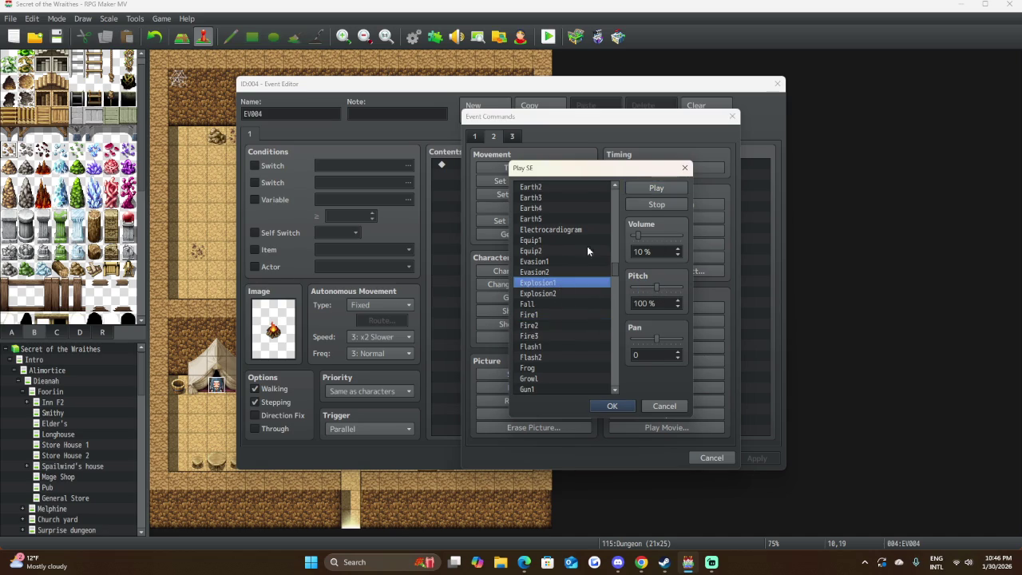
{"action": "left_click", "coordinate": [656, 188]}
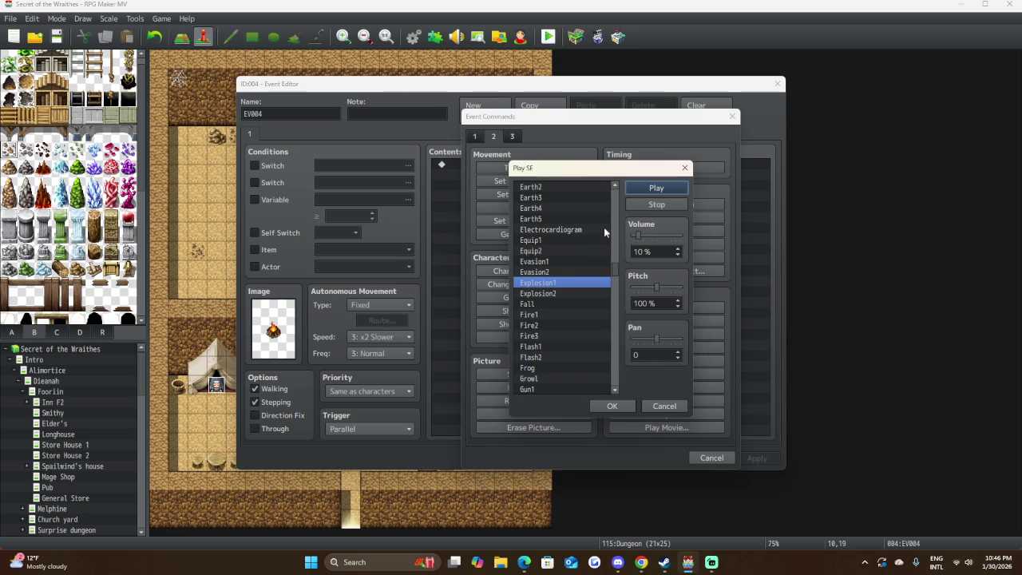
{"action": "left_click", "coordinate": [559, 293]}
{"action": "left_click", "coordinate": [646, 187]}
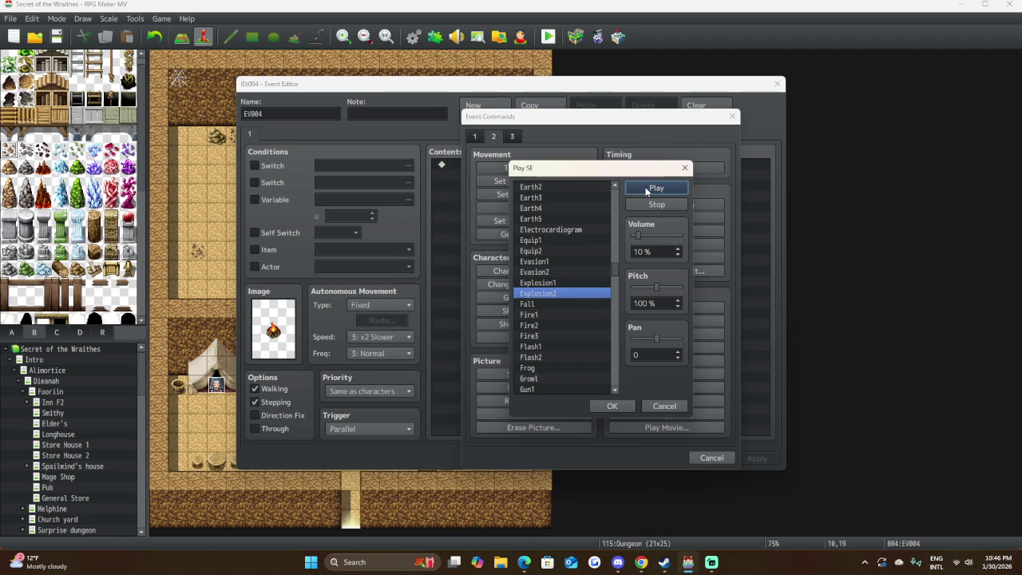
{"action": "left_click", "coordinate": [570, 284]}
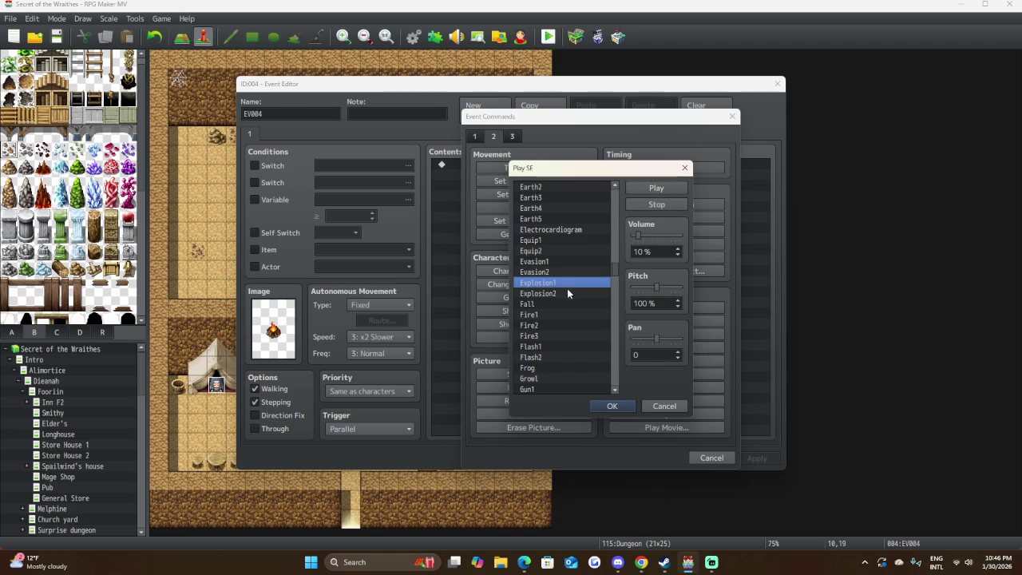
{"action": "scroll", "coordinate": [559, 276], "scroll_direction": "down", "scroll_amount": 3}
{"action": "left_click", "coordinate": [573, 293]}
{"action": "scroll", "coordinate": [573, 294], "scroll_direction": "down", "scroll_amount": 1}
{"action": "scroll", "coordinate": [574, 293], "scroll_direction": "down", "scroll_amount": 3}
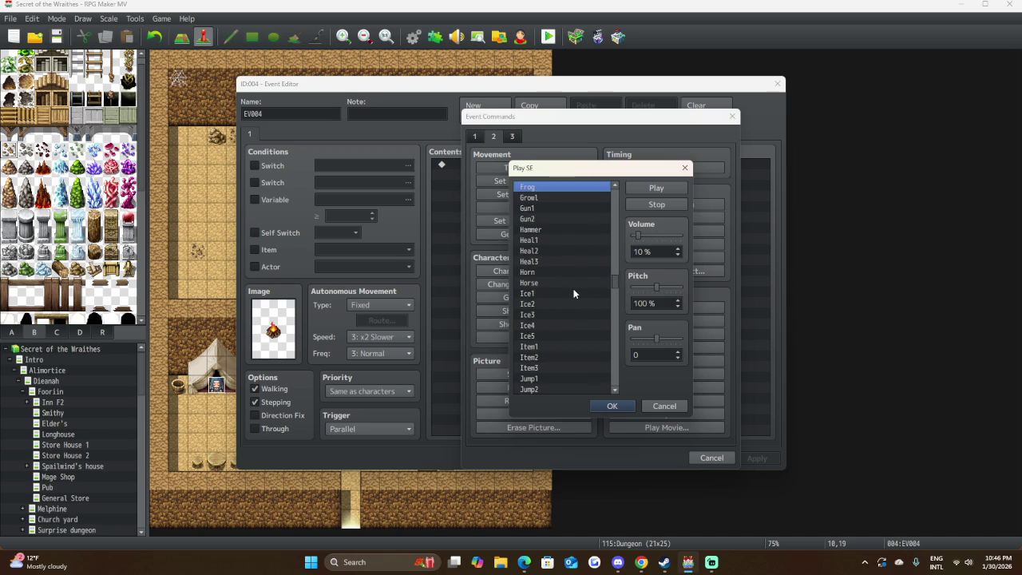
{"action": "scroll", "coordinate": [573, 293], "scroll_direction": "down", "scroll_amount": 5}
{"action": "scroll", "coordinate": [574, 293], "scroll_direction": "down", "scroll_amount": 4}
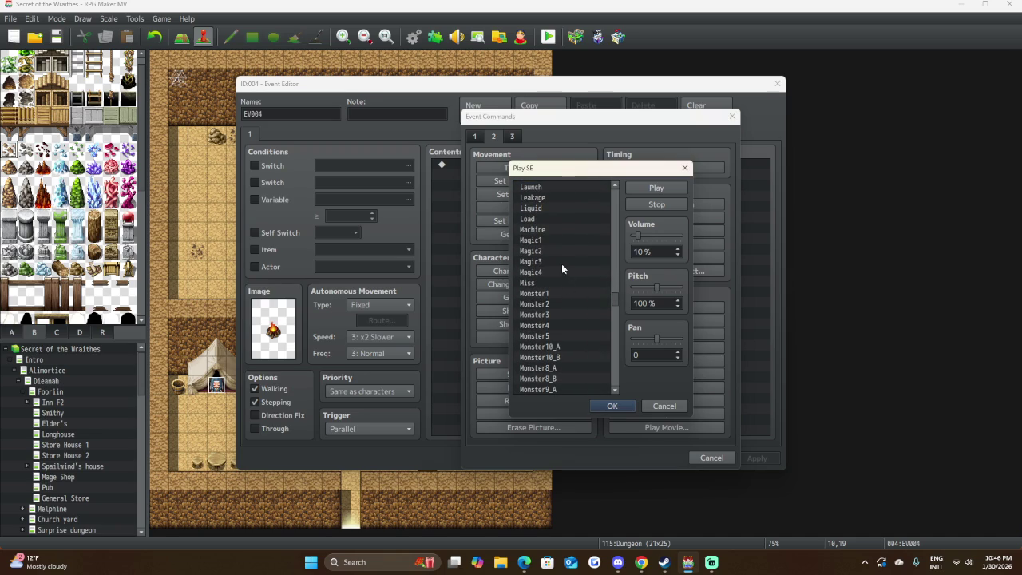
{"action": "left_click", "coordinate": [557, 239]}
{"action": "left_click", "coordinate": [658, 189]}
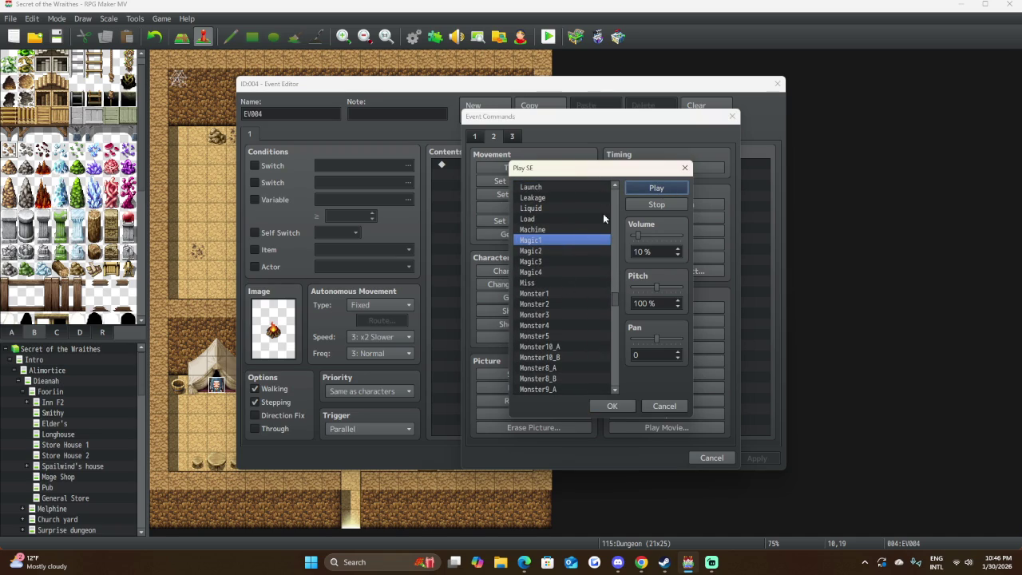
{"action": "left_click", "coordinate": [559, 251]}
{"action": "left_click", "coordinate": [652, 187]}
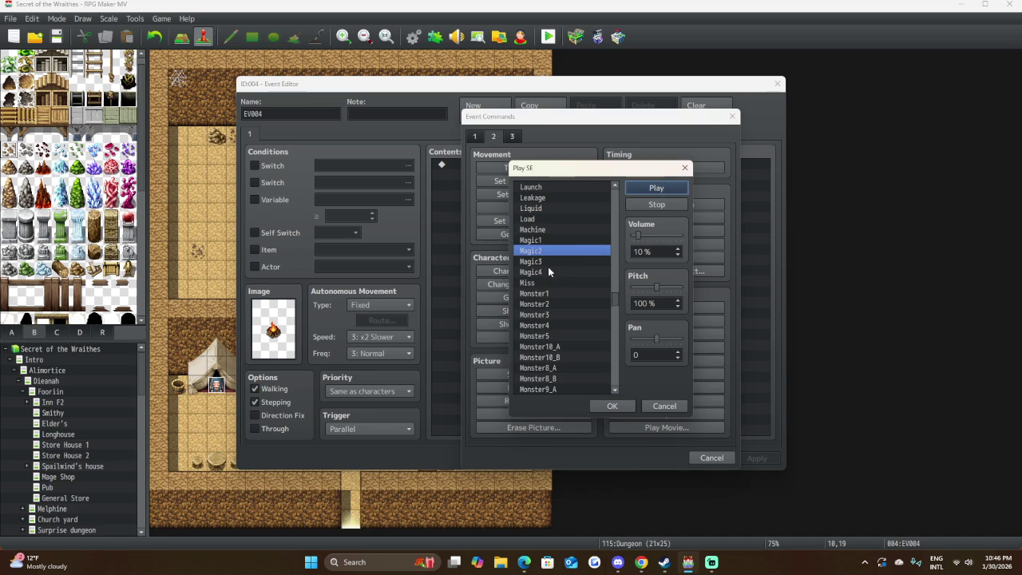
{"action": "left_click", "coordinate": [550, 261]}
{"action": "left_click", "coordinate": [665, 188]}
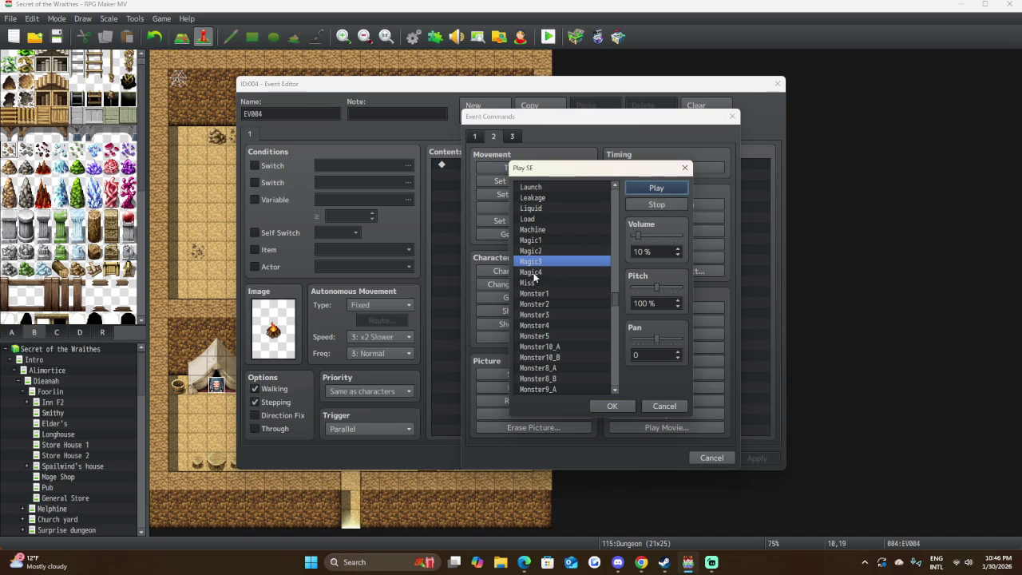
{"action": "left_click", "coordinate": [533, 272]}
{"action": "left_click", "coordinate": [656, 188]}
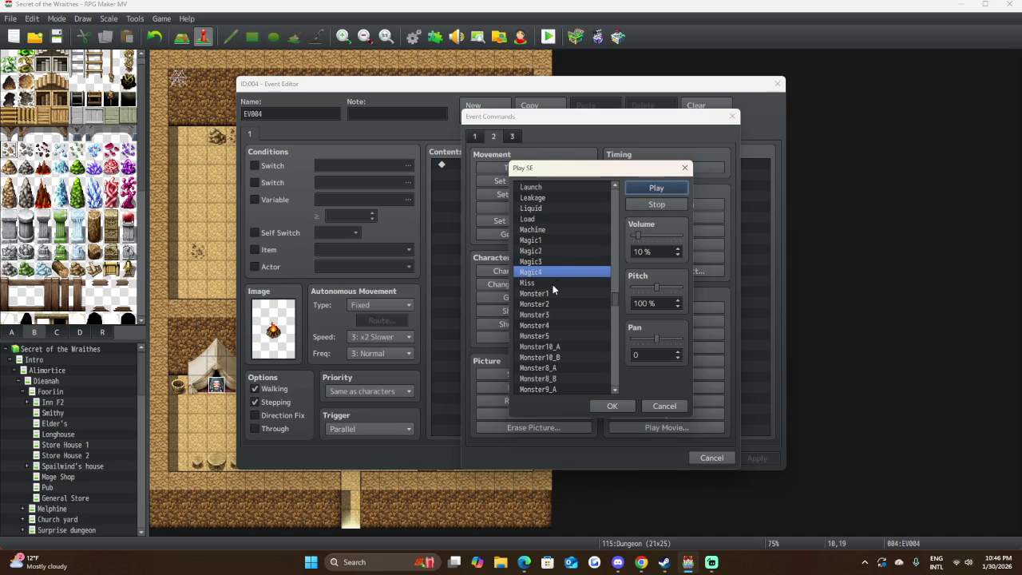
{"action": "scroll", "coordinate": [568, 281], "scroll_direction": "down", "scroll_amount": 5}
{"action": "scroll", "coordinate": [568, 285], "scroll_direction": "down", "scroll_amount": 3}
{"action": "left_click", "coordinate": [543, 240]}
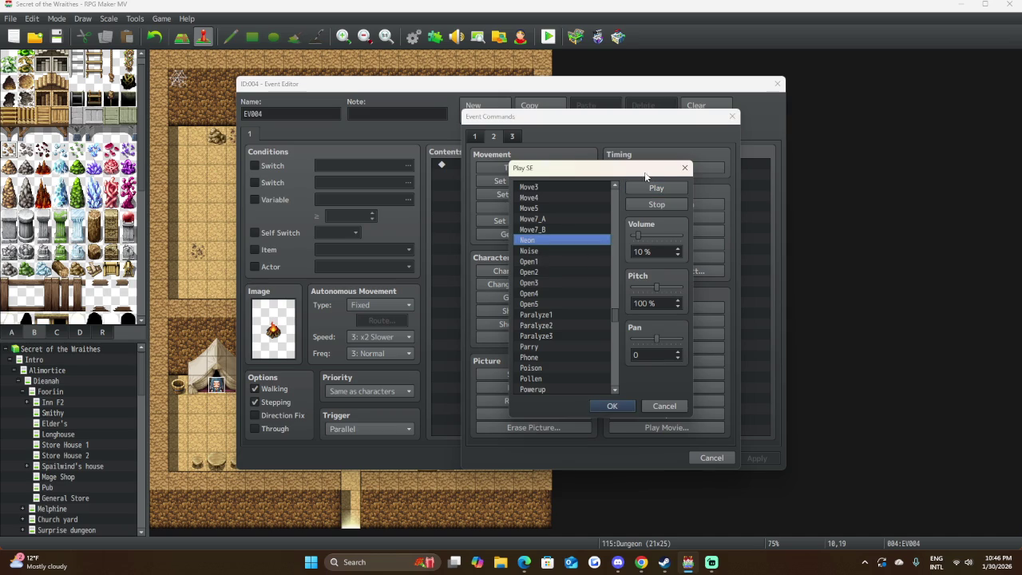
{"action": "left_click", "coordinate": [551, 251]}
{"action": "left_click", "coordinate": [656, 189]}
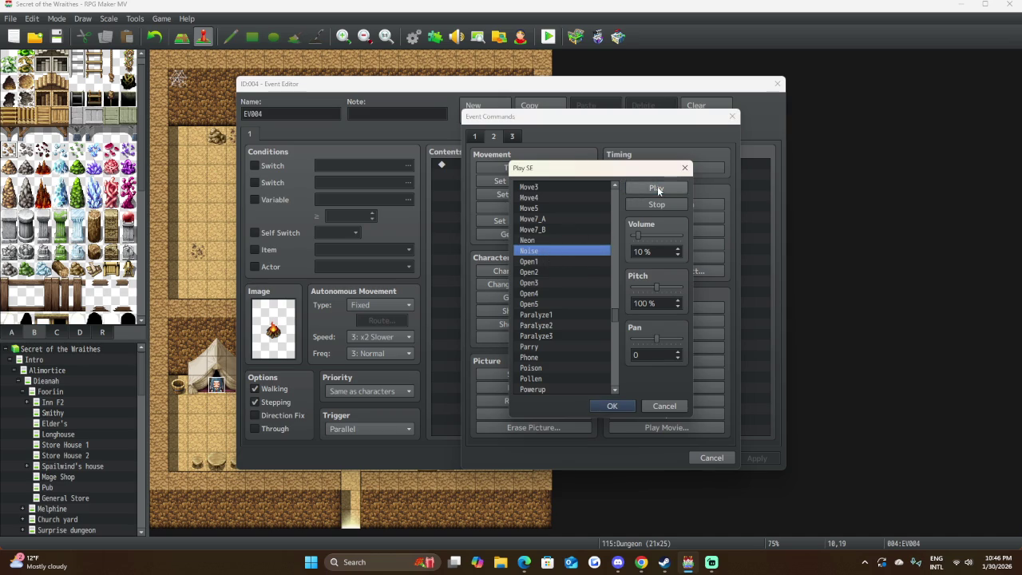
{"action": "scroll", "coordinate": [548, 316], "scroll_direction": "down", "scroll_amount": 1}
{"action": "scroll", "coordinate": [548, 316], "scroll_direction": "down", "scroll_amount": 1}
{"action": "scroll", "coordinate": [548, 316], "scroll_direction": "down", "scroll_amount": 1}
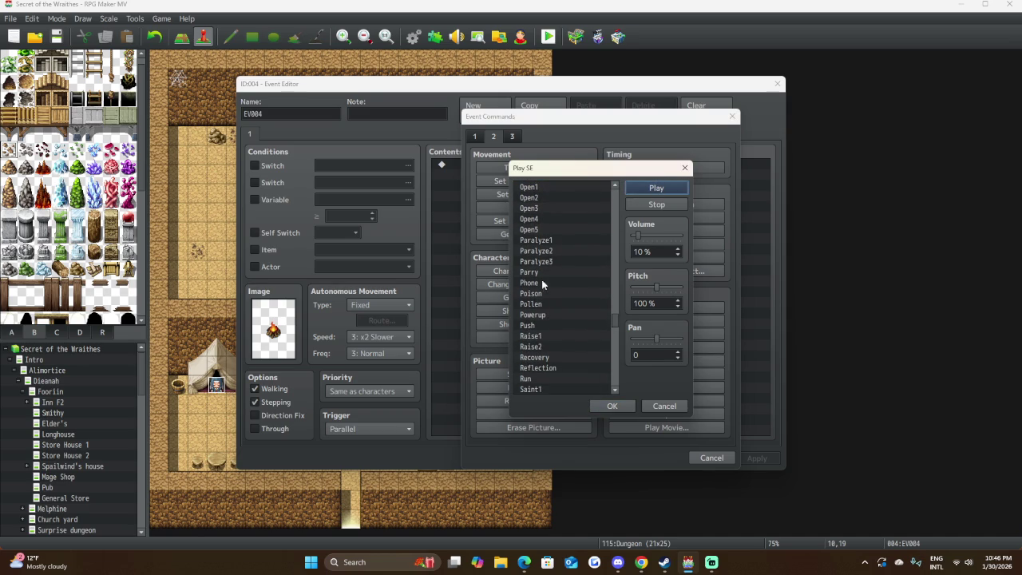
{"action": "scroll", "coordinate": [541, 333], "scroll_direction": "down", "scroll_amount": 5}
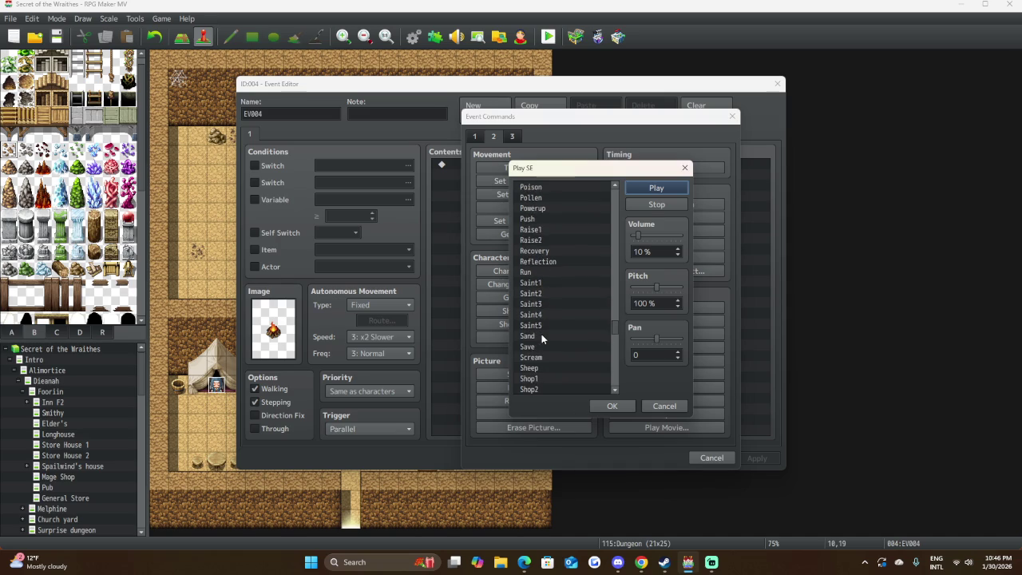
{"action": "left_click", "coordinate": [541, 326]}
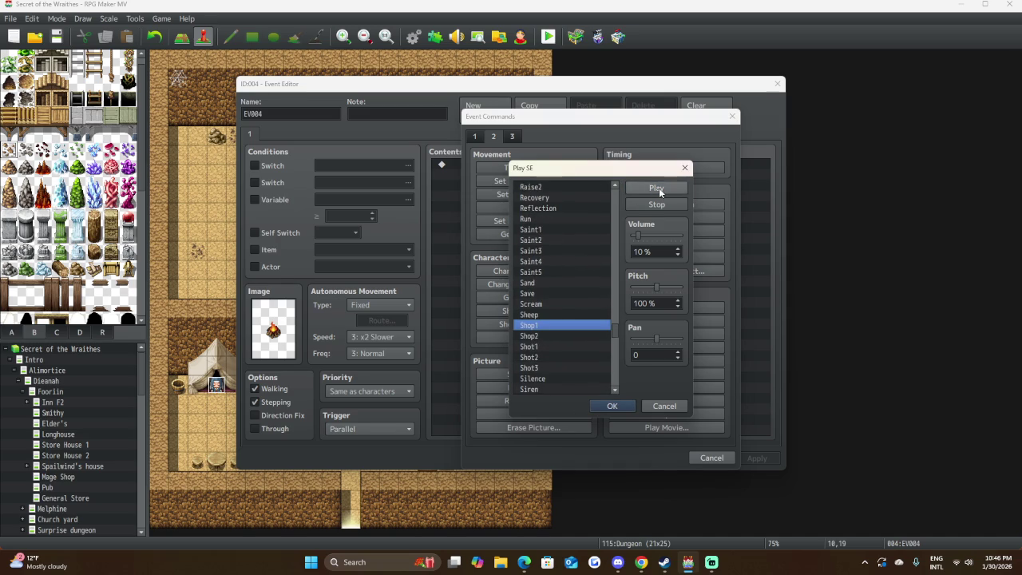
{"action": "left_click", "coordinate": [535, 339]}
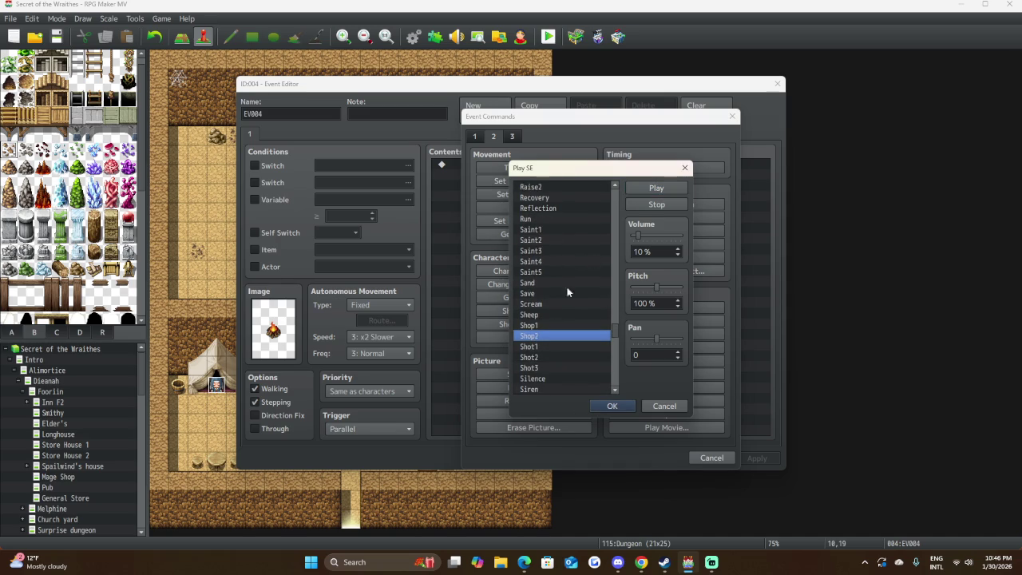
{"action": "left_click", "coordinate": [654, 188]}
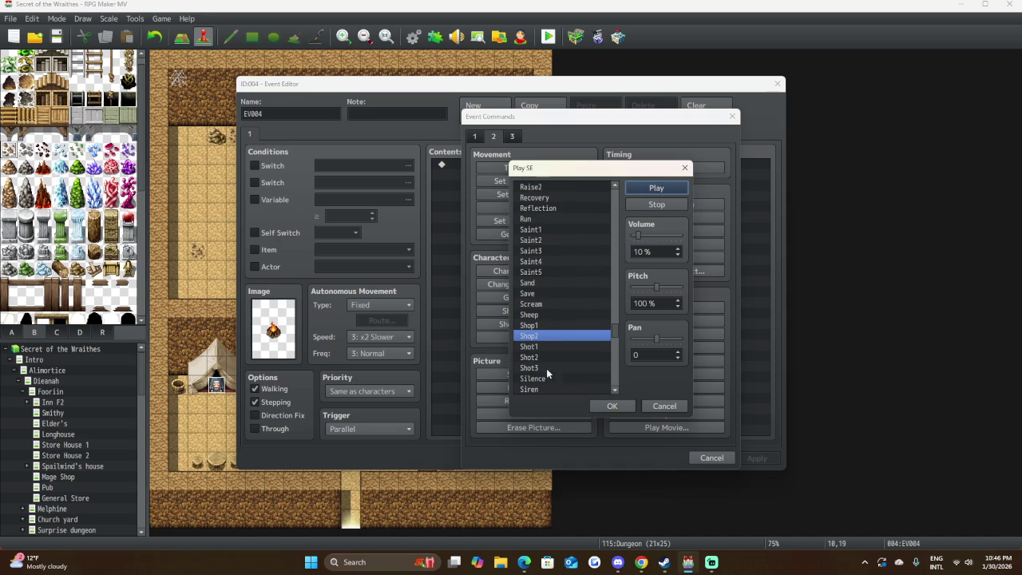
{"action": "scroll", "coordinate": [559, 364], "scroll_direction": "down", "scroll_amount": 2}
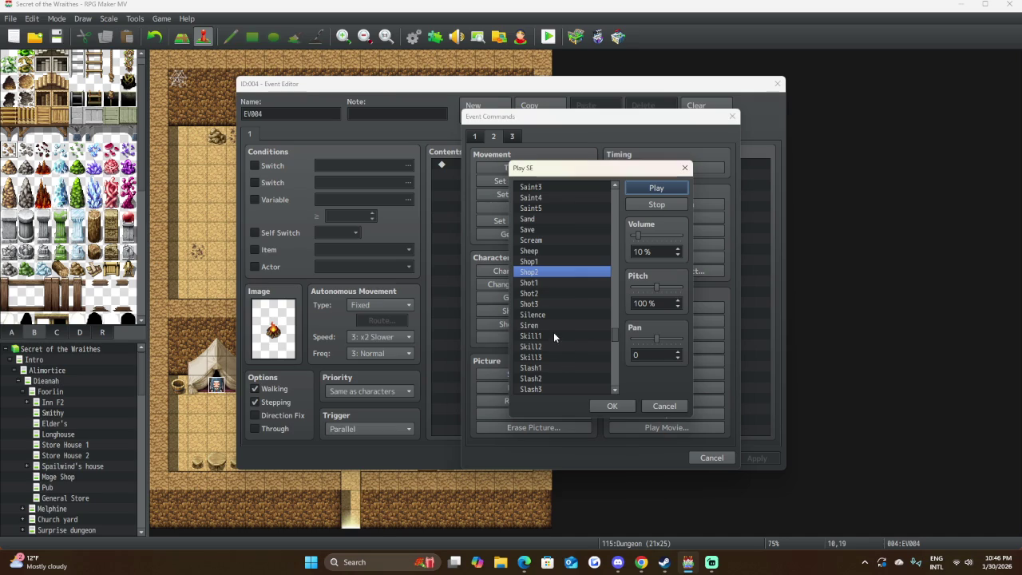
{"action": "scroll", "coordinate": [553, 341], "scroll_direction": "down", "scroll_amount": 2}
{"action": "scroll", "coordinate": [553, 342], "scroll_direction": "down", "scroll_amount": 4}
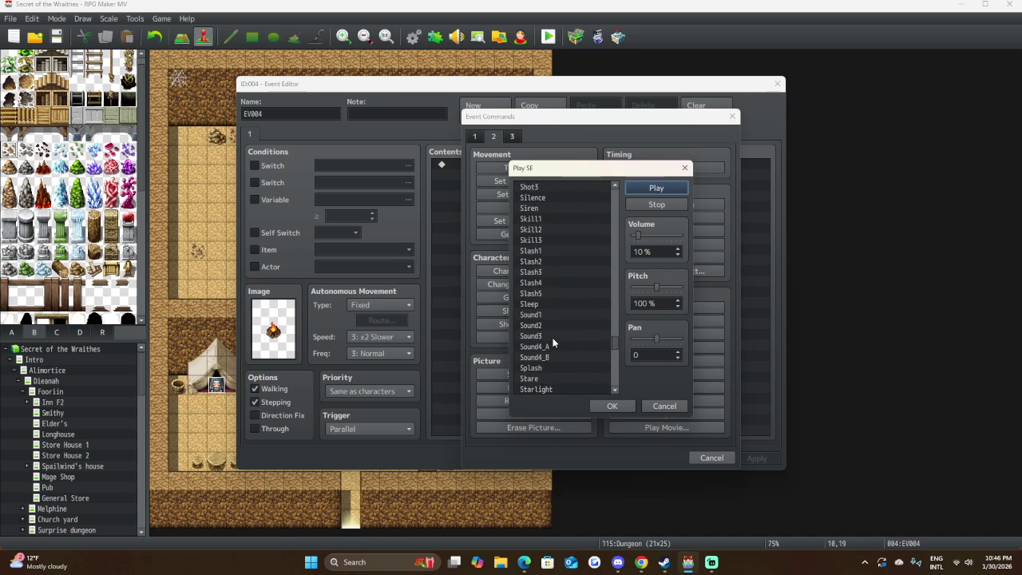
{"action": "scroll", "coordinate": [552, 327], "scroll_direction": "down", "scroll_amount": 1}
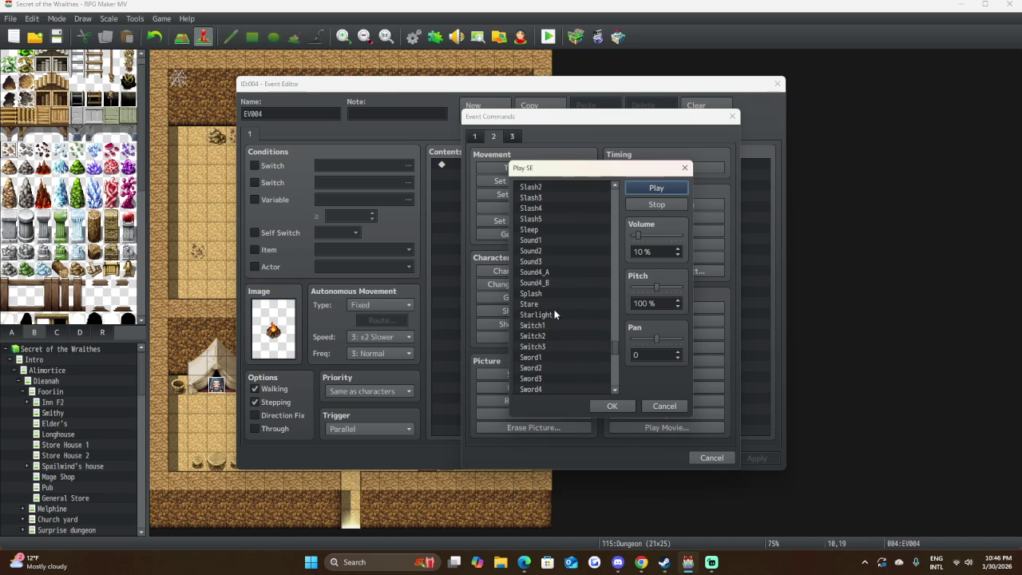
{"action": "left_click", "coordinate": [552, 312]}
{"action": "left_click", "coordinate": [648, 191]}
{"action": "scroll", "coordinate": [559, 378], "scroll_direction": "down", "scroll_amount": 2}
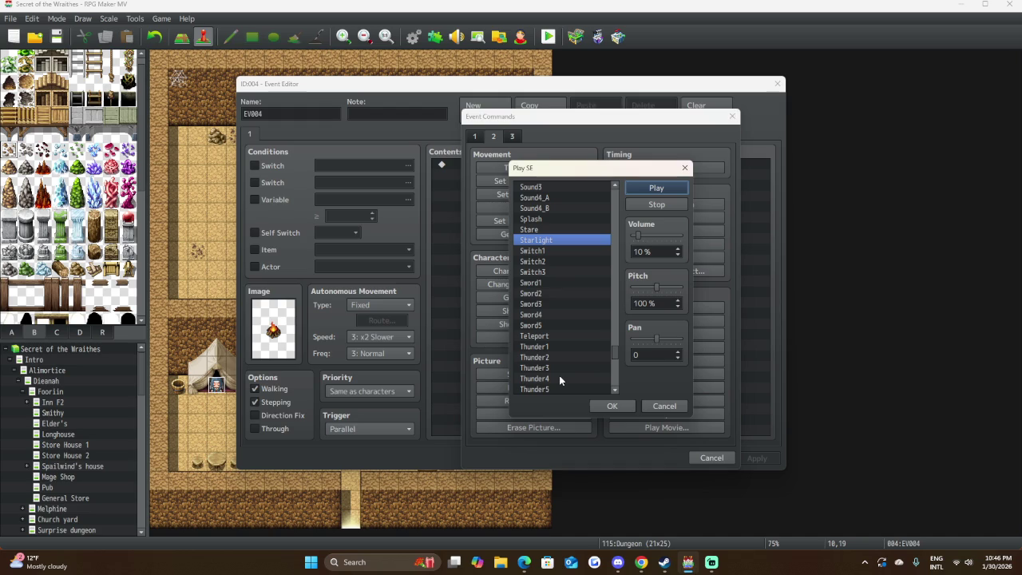
{"action": "scroll", "coordinate": [559, 375], "scroll_direction": "down", "scroll_amount": 5}
{"action": "scroll", "coordinate": [559, 376], "scroll_direction": "down", "scroll_amount": 2}
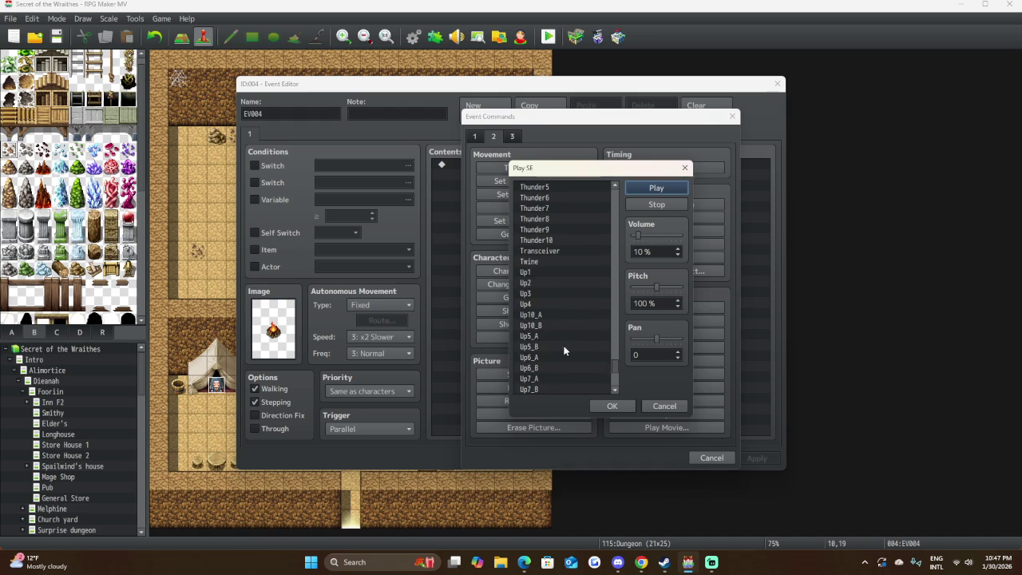
{"action": "left_click", "coordinate": [551, 251]}
{"action": "left_click", "coordinate": [651, 189]}
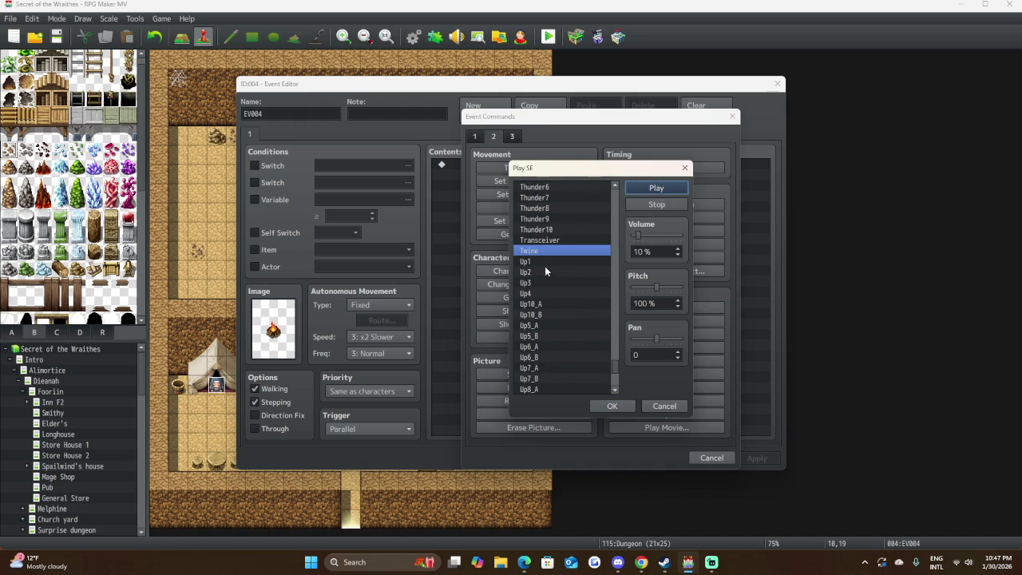
{"action": "scroll", "coordinate": [544, 303], "scroll_direction": "down", "scroll_amount": 3}
{"action": "scroll", "coordinate": [543, 324], "scroll_direction": "down", "scroll_amount": 3}
Preview Wind2 and Wind3, then select Wind4.
{"action": "left_click", "coordinate": [540, 325]}
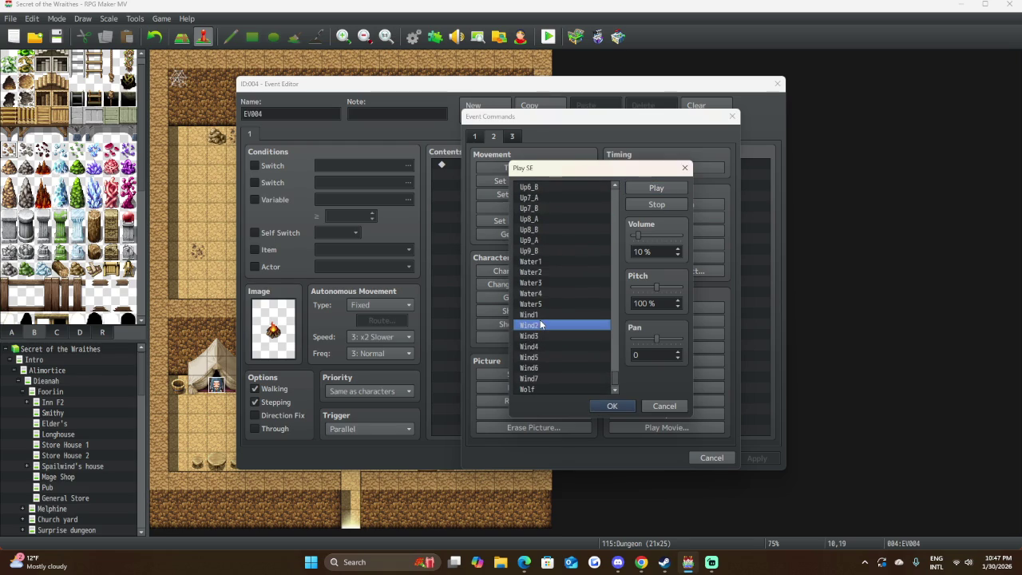
{"action": "left_click", "coordinate": [640, 190]}
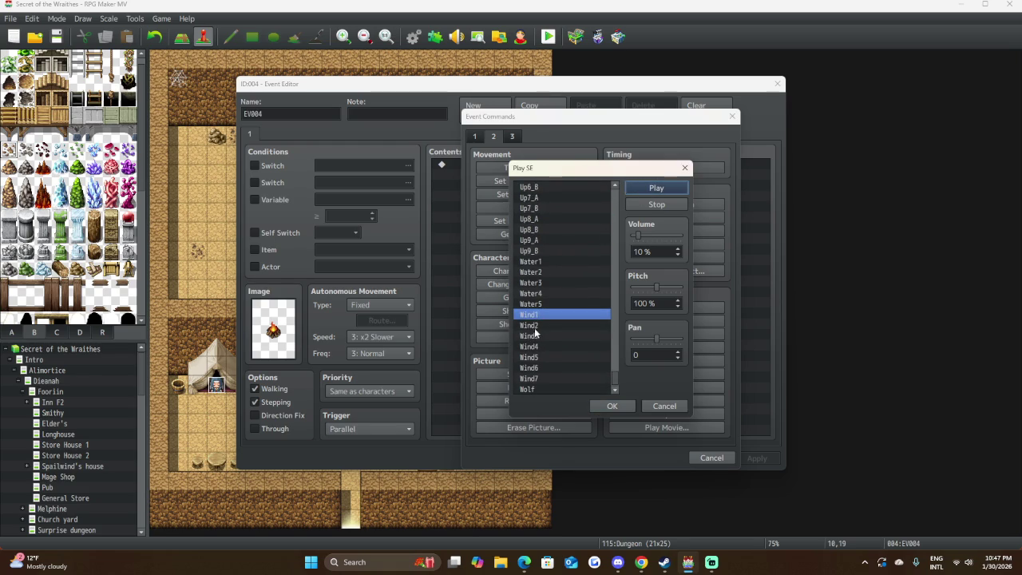
{"action": "left_click", "coordinate": [567, 325]}
{"action": "left_click", "coordinate": [653, 190]}
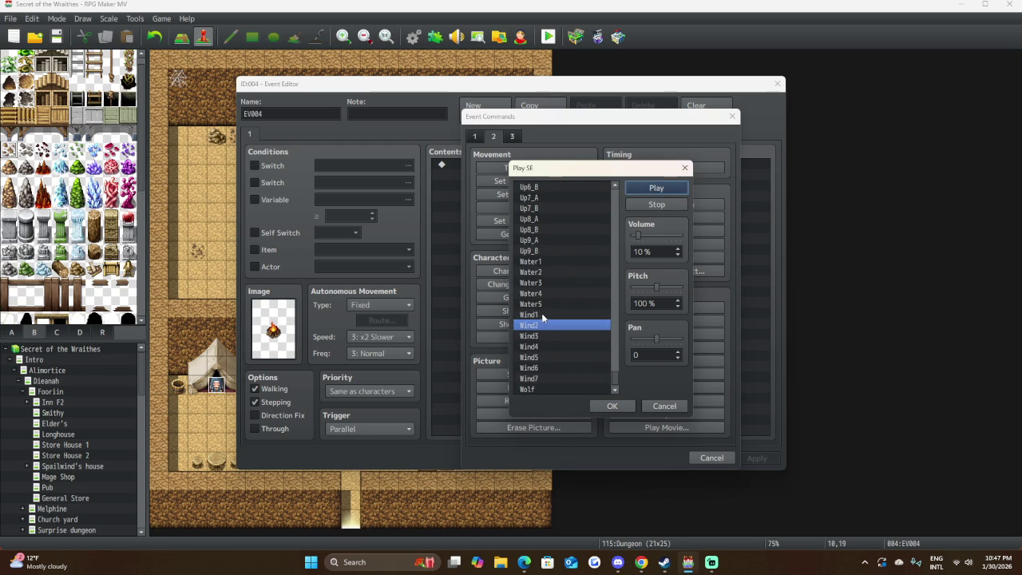
{"action": "left_click", "coordinate": [540, 336]}
{"action": "left_click", "coordinate": [646, 193]}
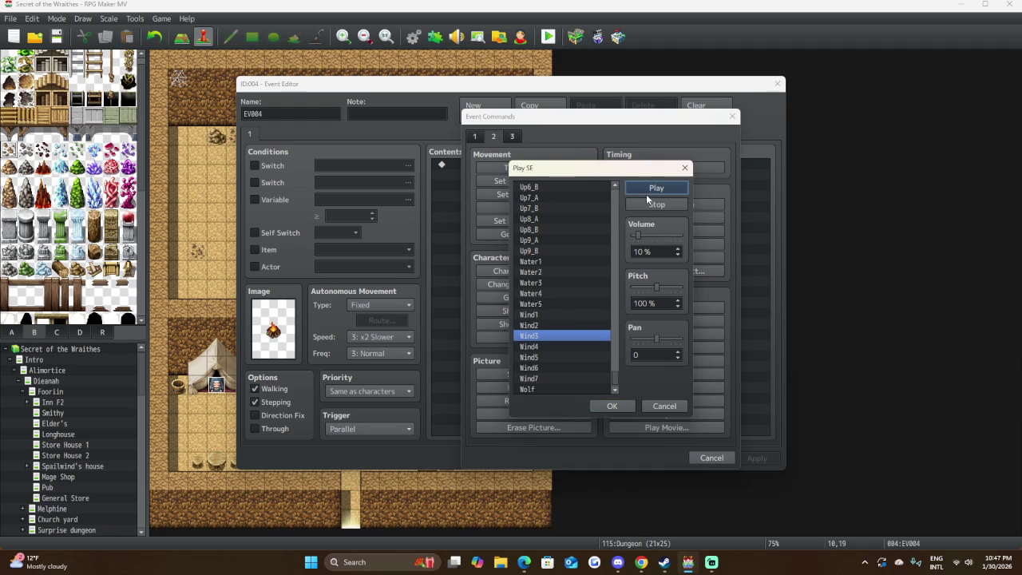
{"action": "left_click", "coordinate": [538, 345]}
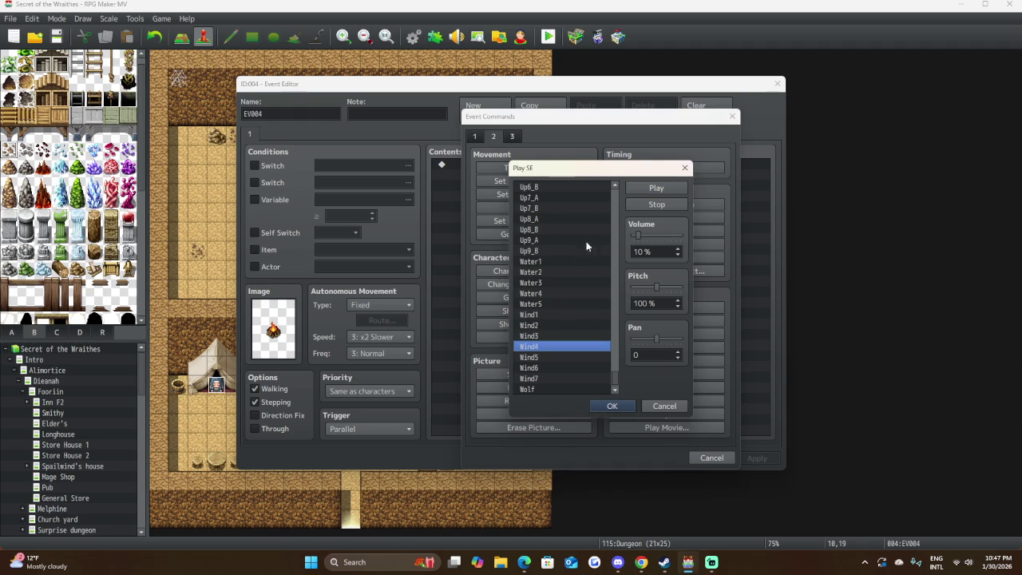
Preview Wind6, Wind5 and Wind7, then settle on Wind1 with pitch lowered to 80%.
{"action": "left_click", "coordinate": [539, 367]}
{"action": "left_click", "coordinate": [656, 197]}
{"action": "left_click", "coordinate": [539, 357]}
{"action": "left_click", "coordinate": [647, 195]}
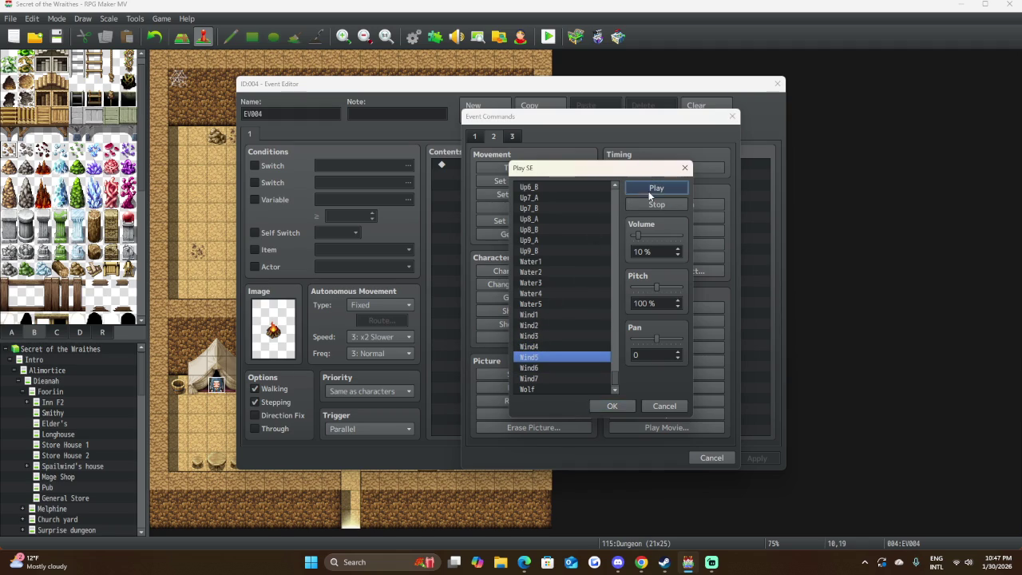
{"action": "left_click", "coordinate": [535, 378]}
{"action": "left_click", "coordinate": [652, 186]}
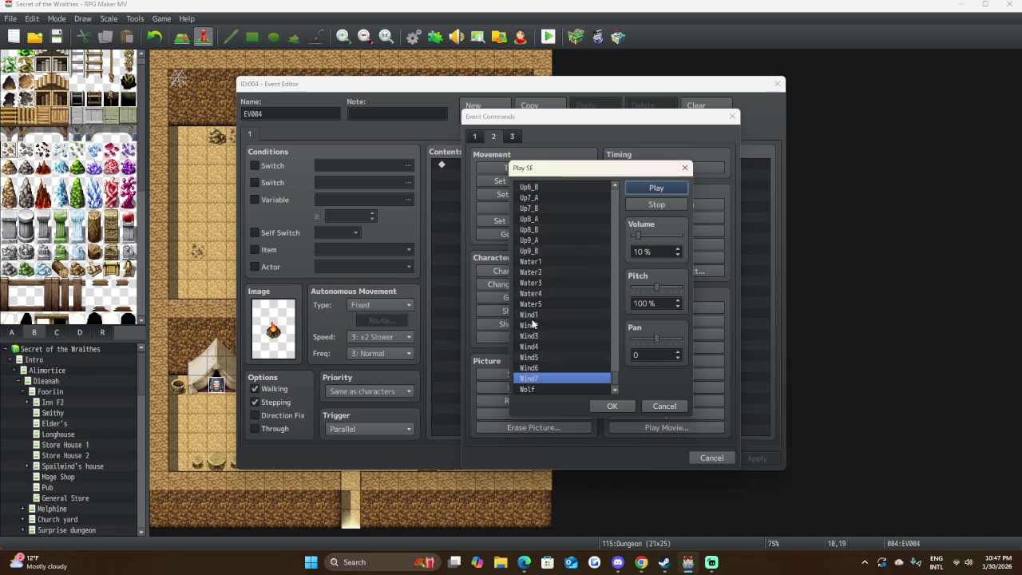
{"action": "left_click", "coordinate": [535, 324]}
{"action": "left_click", "coordinate": [530, 315]}
{"action": "left_click", "coordinate": [647, 188]}
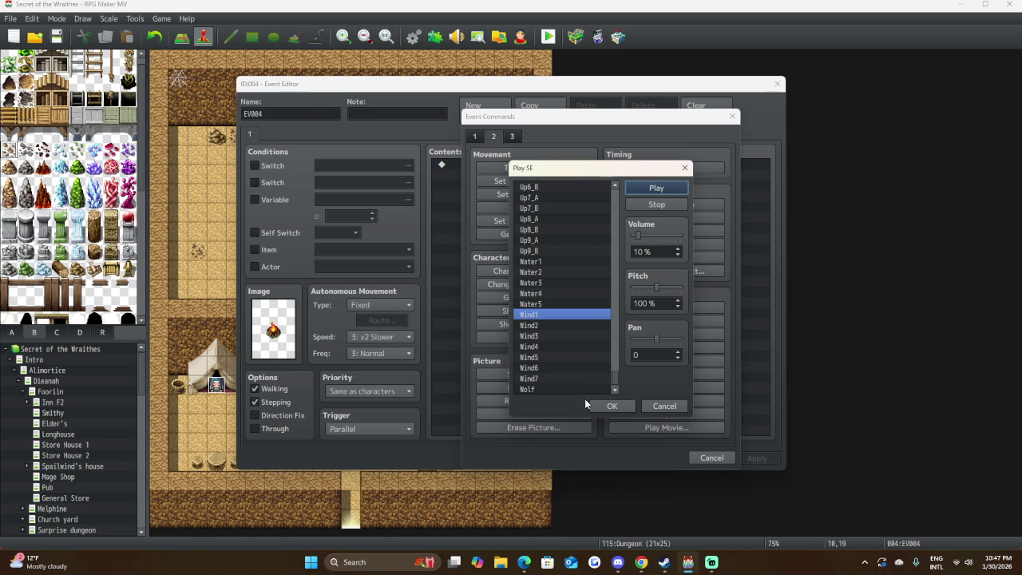
{"action": "left_click", "coordinate": [651, 285]}
Set Wind1's pitch to 140% and insert Play SE: Wind1 (10, 140, 0).
{"action": "left_click_drag", "start_coordinate": [649, 285], "coordinate": [642, 287]}
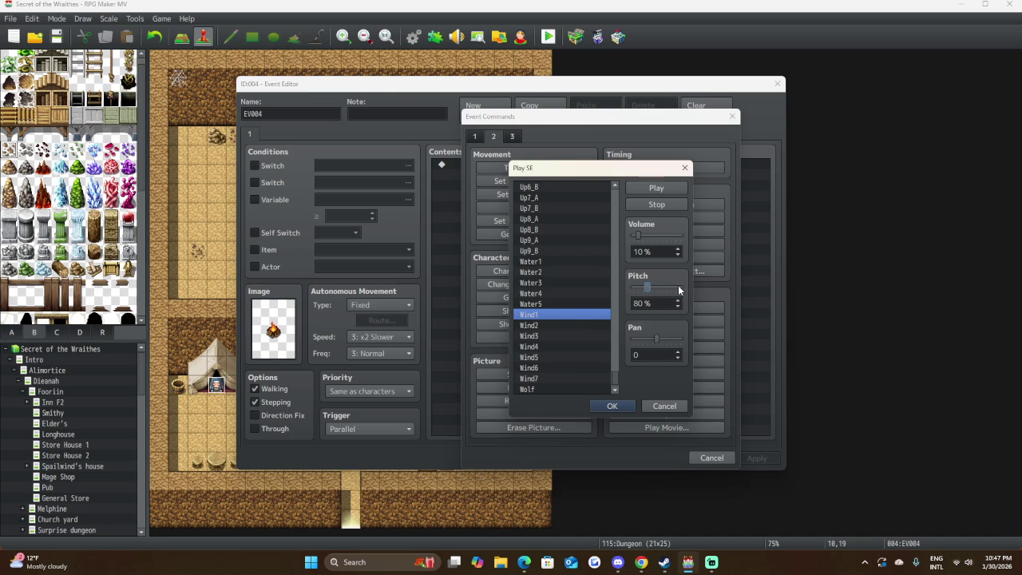
{"action": "left_click", "coordinate": [673, 292]}
{"action": "left_click_drag", "start_coordinate": [671, 287], "coordinate": [676, 292]}
{"action": "left_click", "coordinate": [613, 406]}
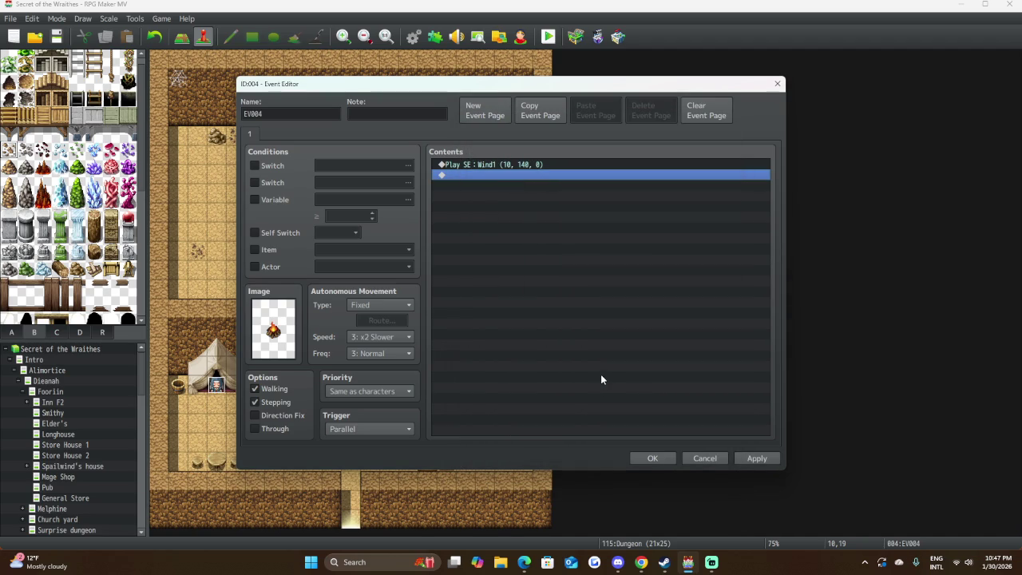